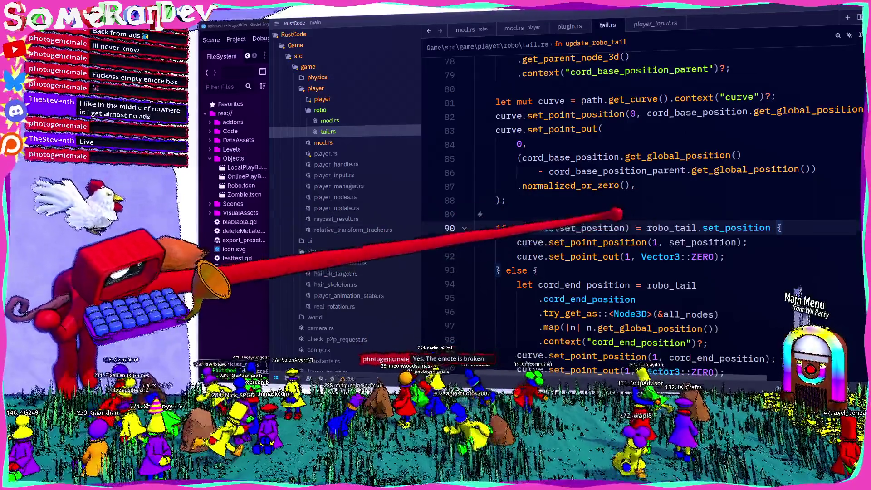
- Scroll through the robo tail update code in tail.rs
mouse_move(591, 237)
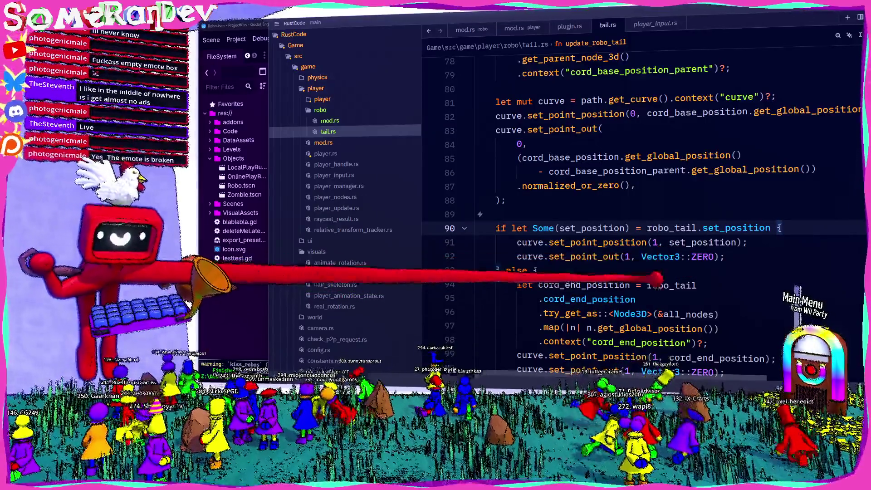
scroll(592, 237, "down", 4)
scroll(592, 237, "up", 6)
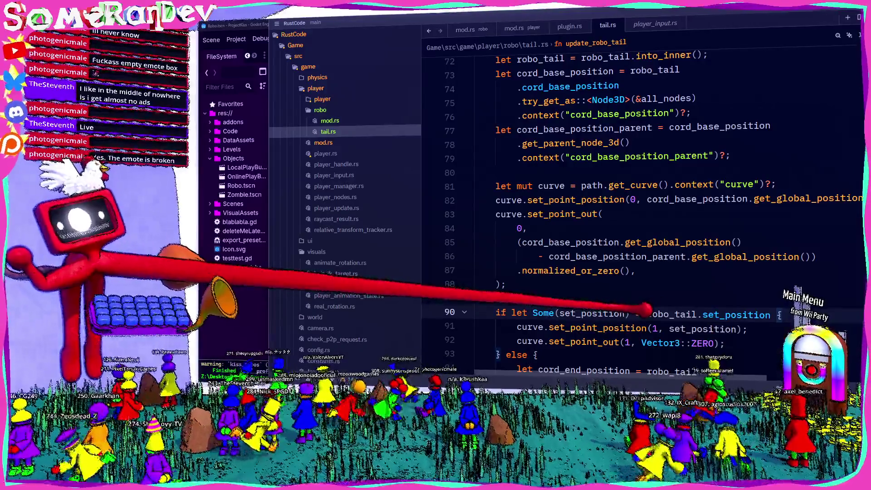
scroll(592, 237, "up", 9)
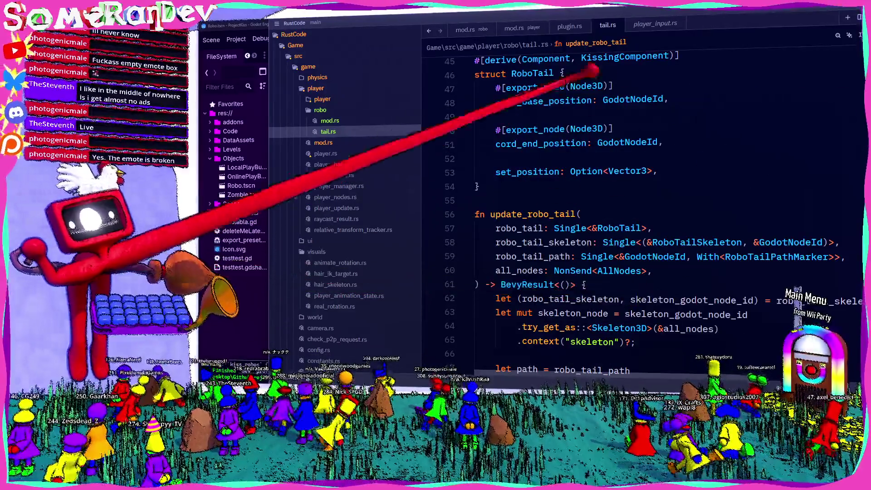
- Switch to player_input.rs and inspect jump_pressed_frame in the increment_frame jump handling
left_click(656, 24)
scroll(685, 219, "down", 4)
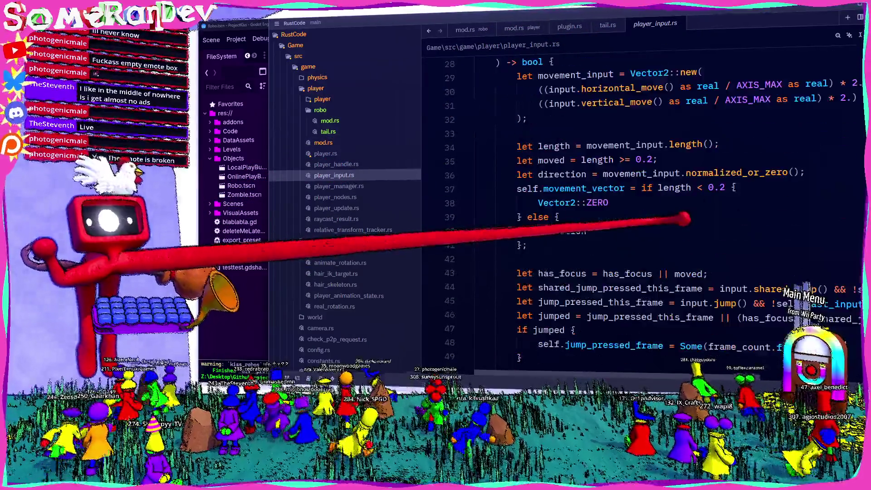
scroll(684, 219, "down", 6)
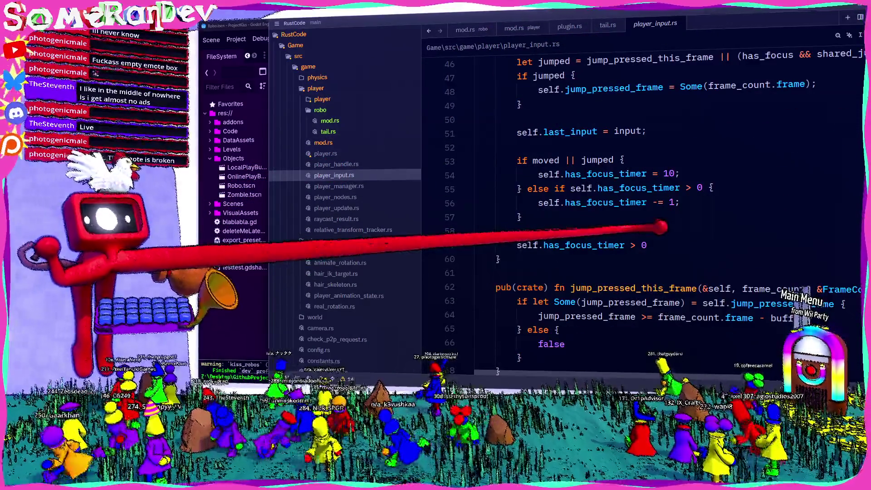
scroll(661, 227, "up", 3)
double_click(598, 214)
scroll(595, 214, "up", 3)
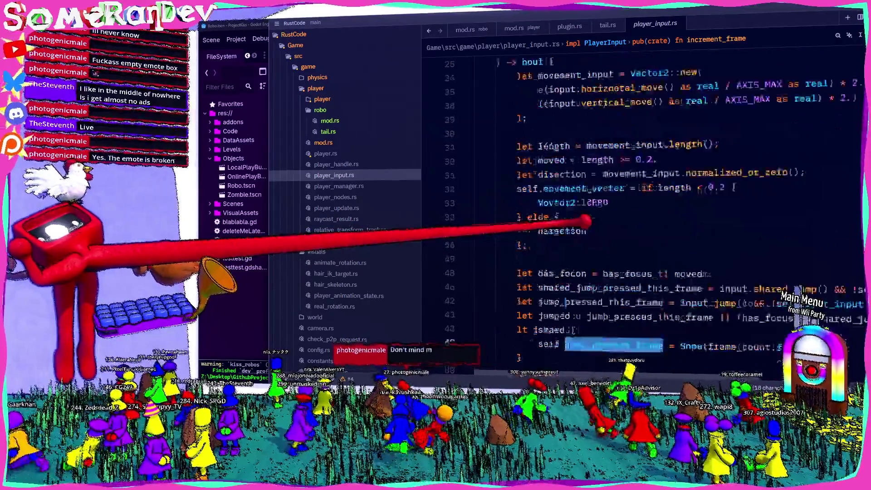
scroll(603, 236, "up", 7)
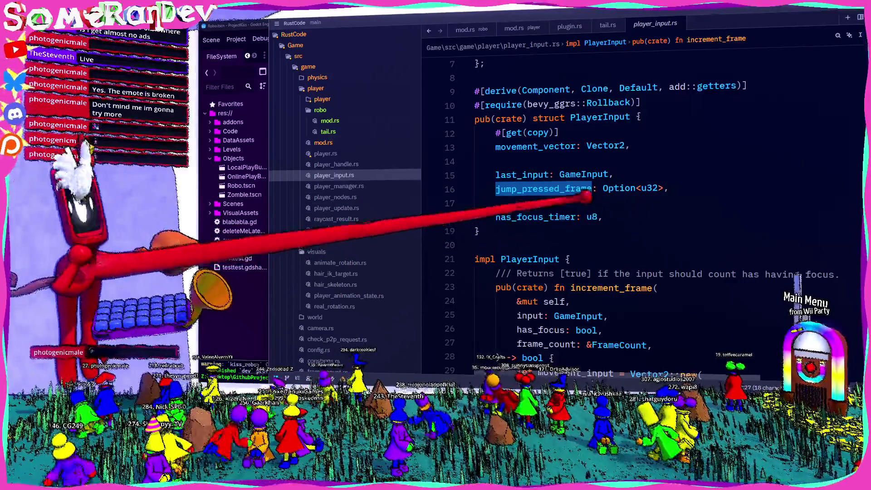
- Insert 'interact_pressed_frame: Option<u32>,' on a new line under jump_pressed_frame, then save
left_click(562, 188)
left_click(680, 186)
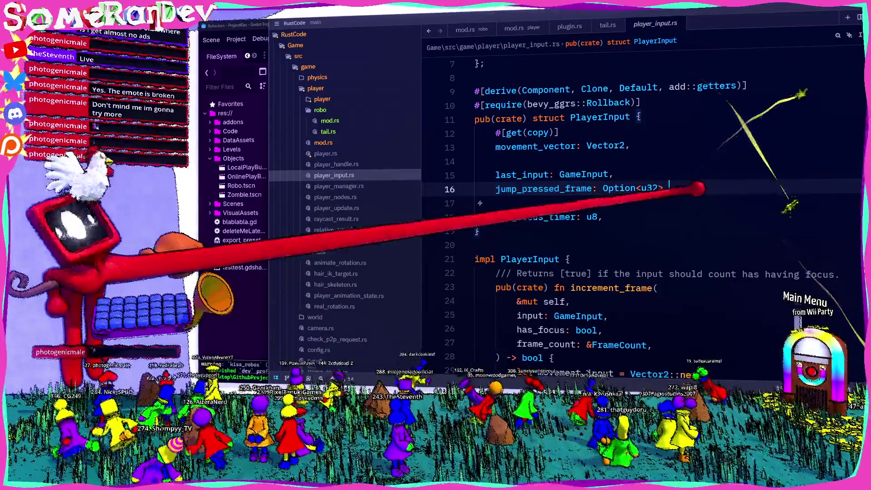
key("Return")
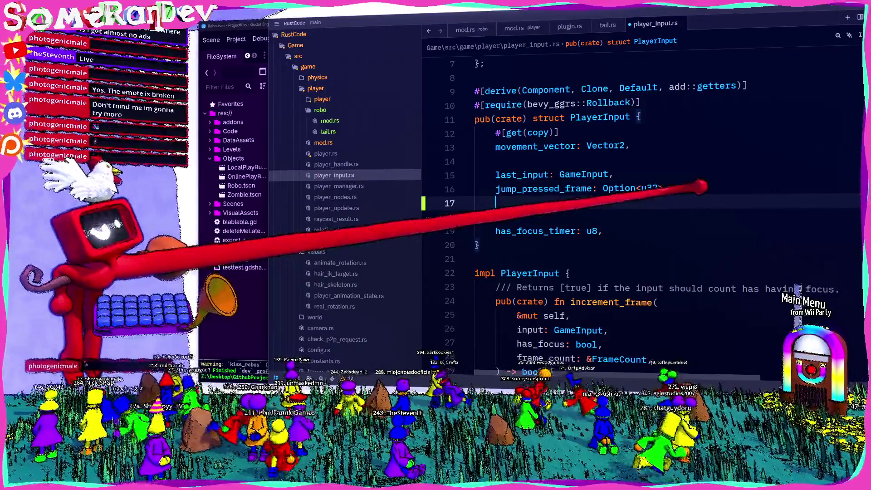
type("interact_")
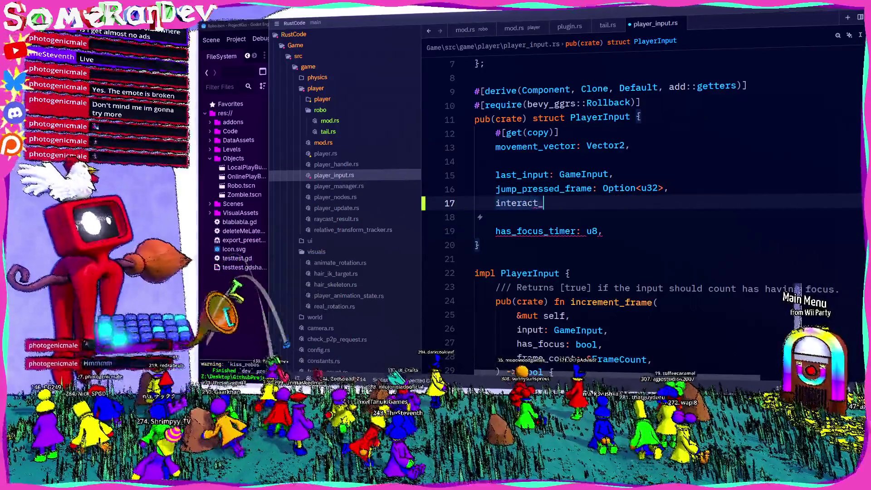
type("pressed_frame: ")
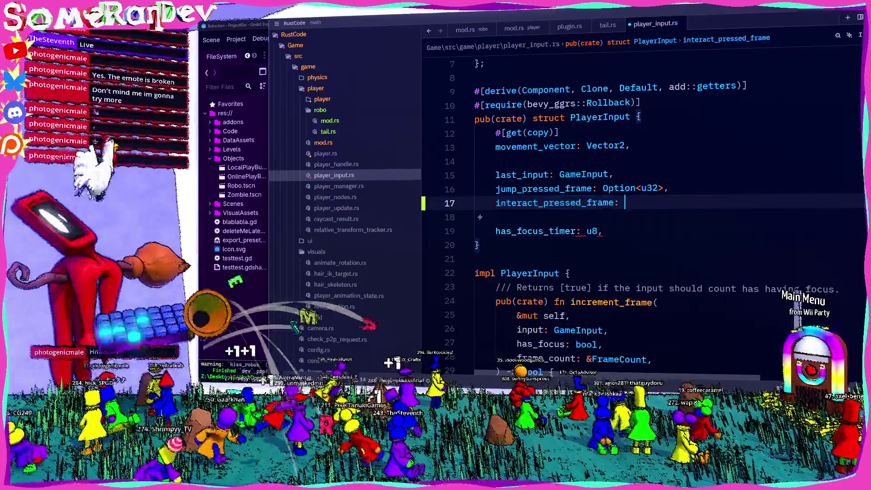
type("Option<u32>,")
key("ctrl+s")
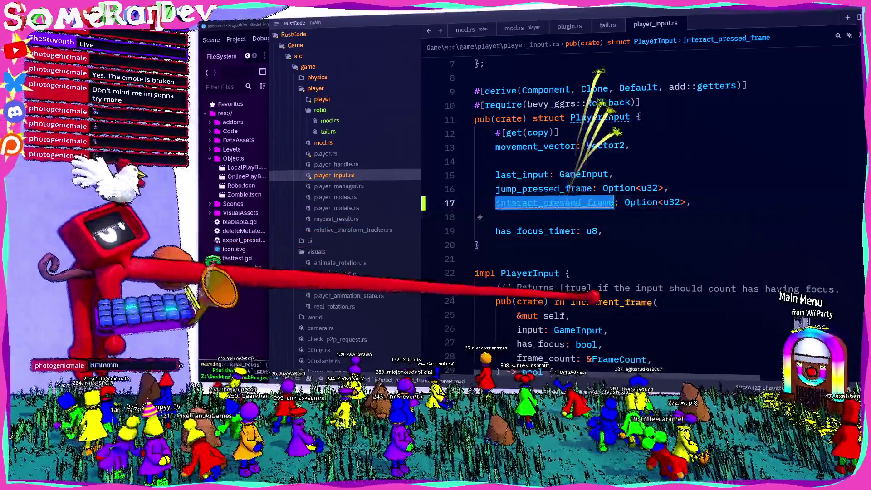
scroll(635, 204, "down", 8)
scroll(731, 182, "down", 2)
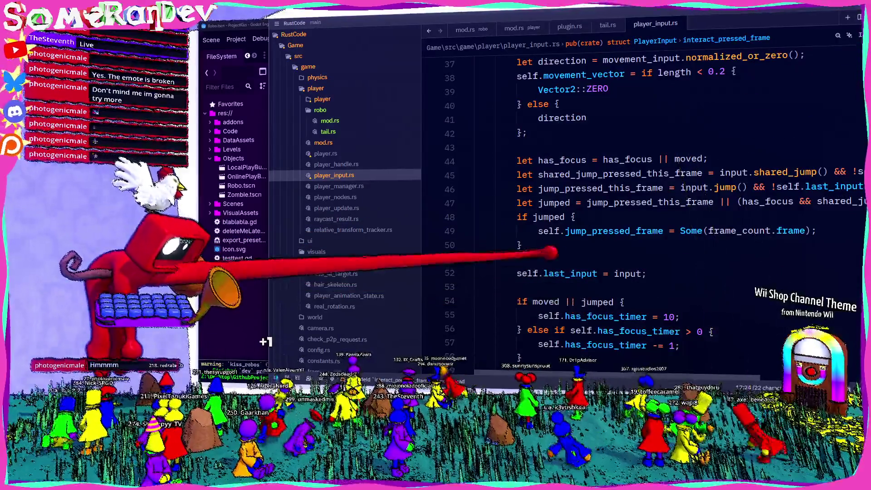
- Add an if block after the jumped block whose body sets self.interact_pressed_frame = Some(frame_count.frame)
left_click(689, 247)
key("Return")
key("Return")
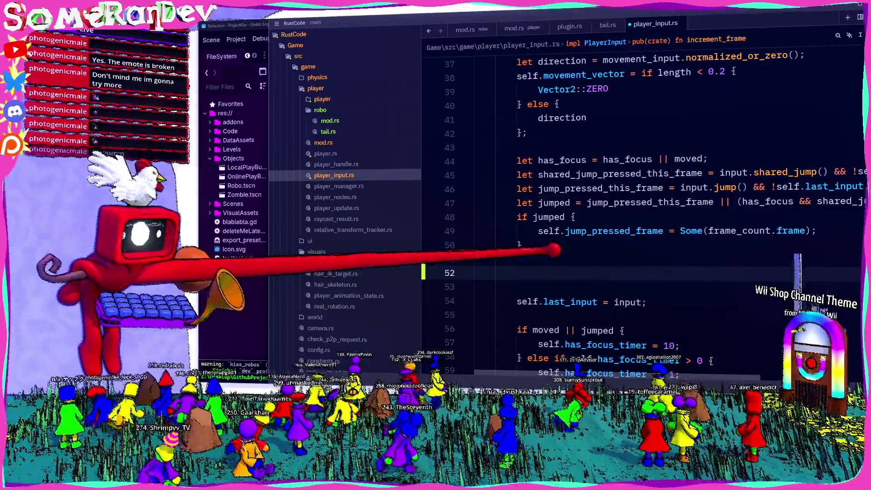
type("ik")
type("{")
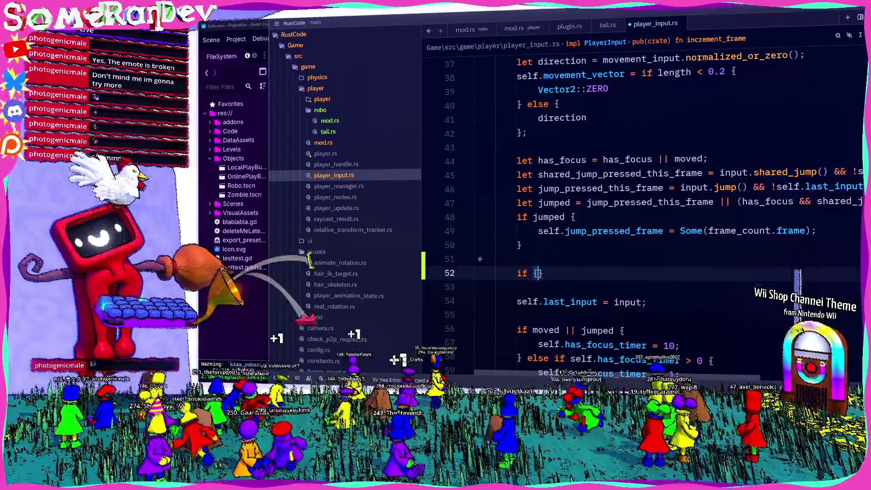
key("Return")
type("self.")
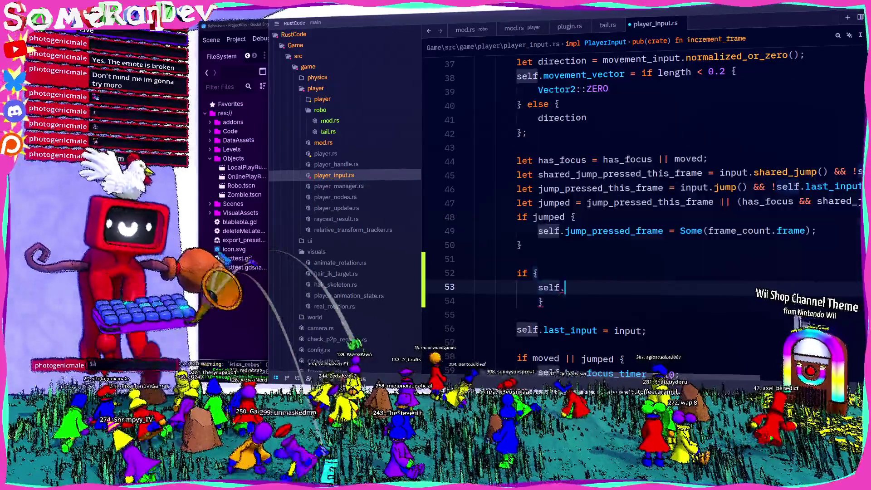
type("interact_pressed_frame = Some(frame_count.frame);")
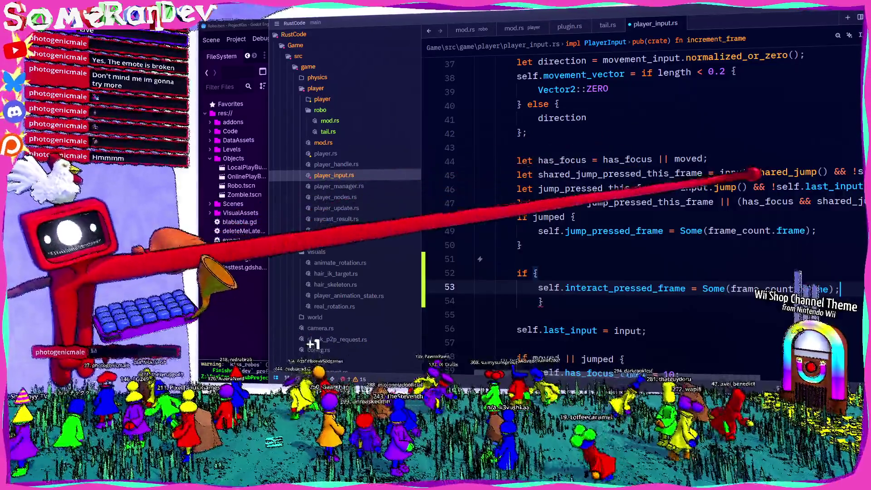
- Copy the shared_jump condition from line 45 into the new if's condition
scroll(797, 278, "right", 3)
left_click_drag(857, 173, 574, 173)
key("ctrl+c")
scroll(522, 226, "left", 3)
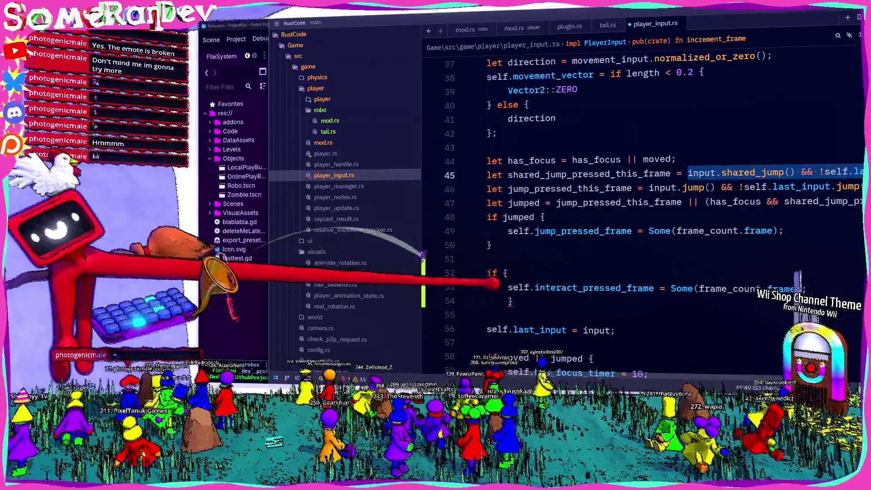
left_click(502, 273)
key("ctrl+v")
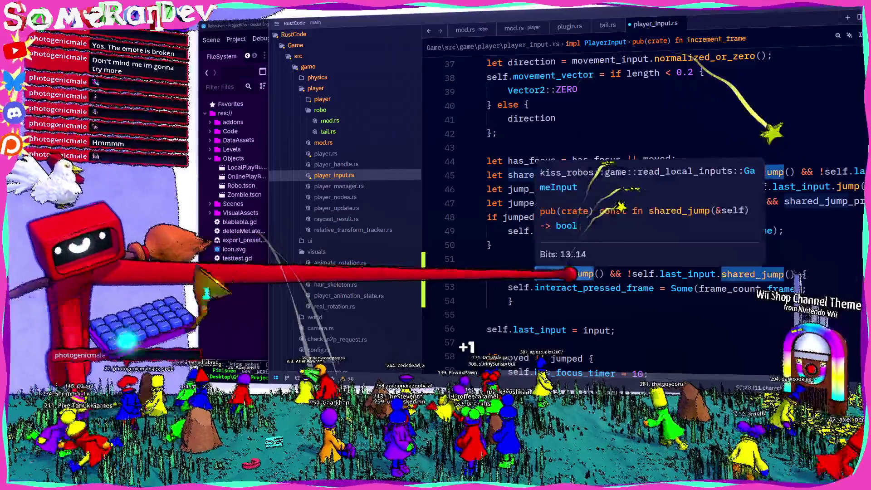
- Replace both shared_jump calls with interact for input and last_input, then save player_input.rs
double_click(563, 273)
type("inter")
key("Return")
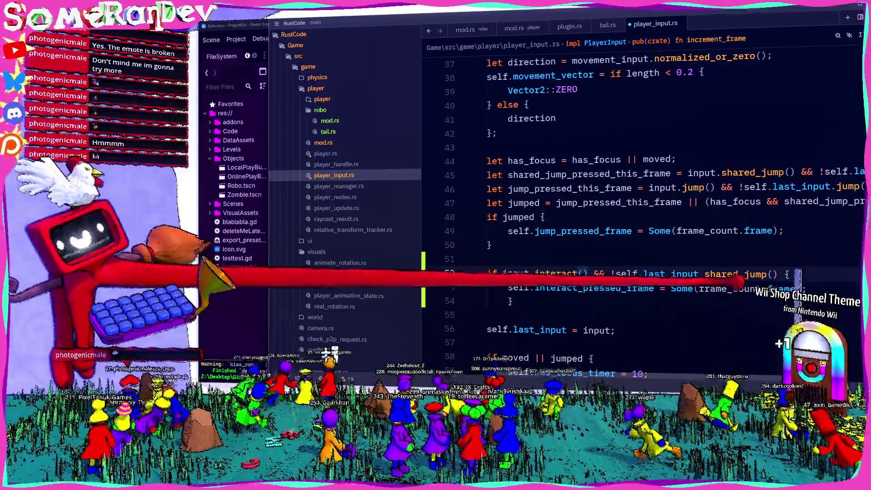
double_click(735, 274)
type("inter")
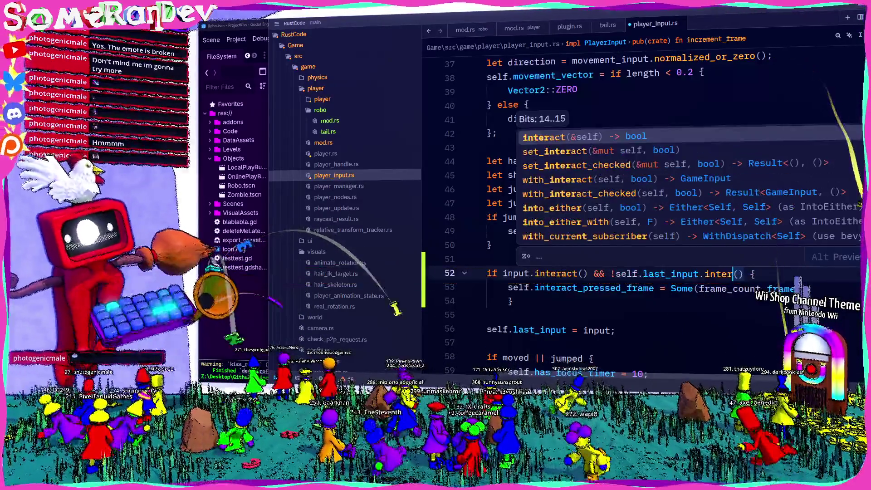
key("Return")
key("ctrl+s")
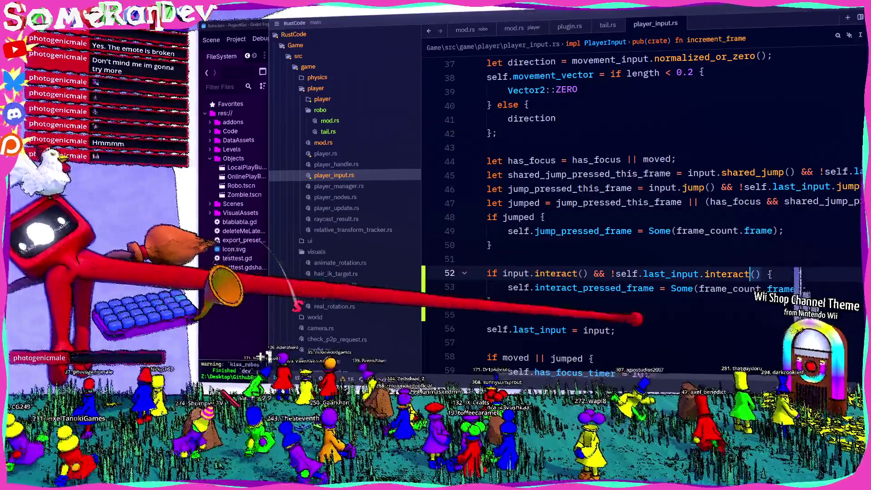
scroll(590, 227, "down", 3)
- Jump to the interact_pressed_frame field definition with F12
double_click(594, 245)
scroll(594, 245, "down", 4)
key("F12")
scroll(635, 205, "up", 3)
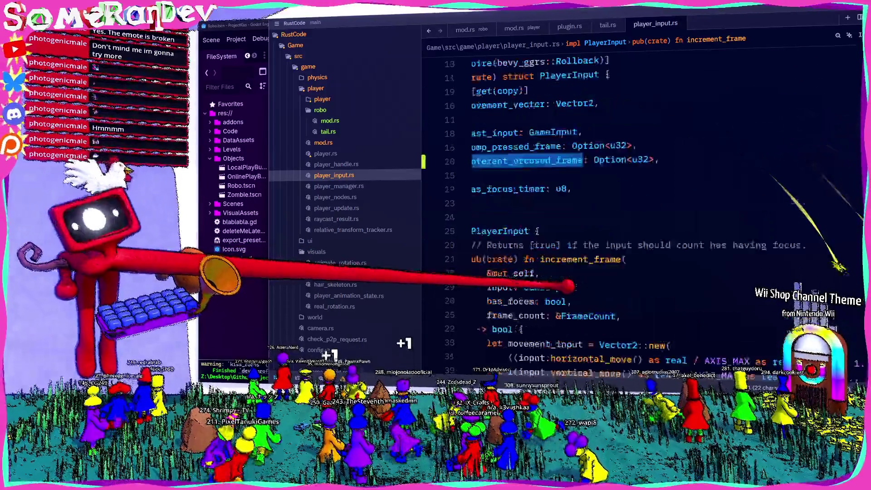
scroll(634, 205, "down", 8)
scroll(662, 290, "down", 10)
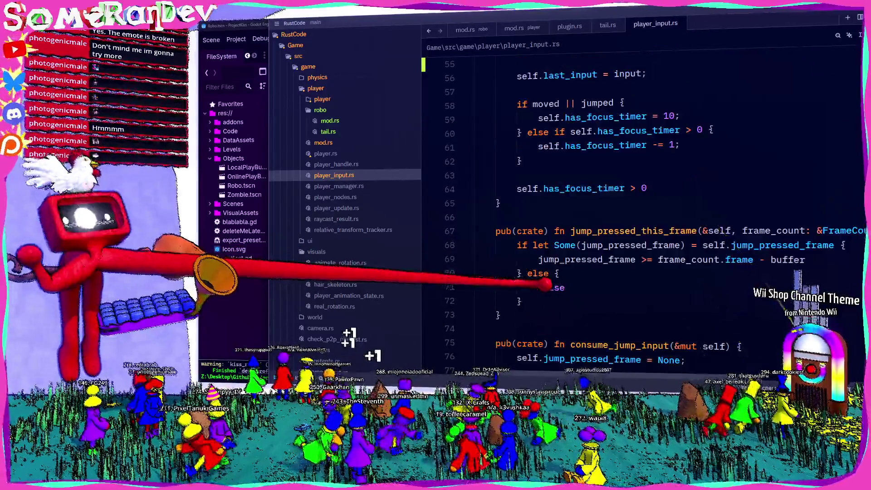
- Duplicate the jump_pressed_this_frame function directly below the original
double_click(635, 145)
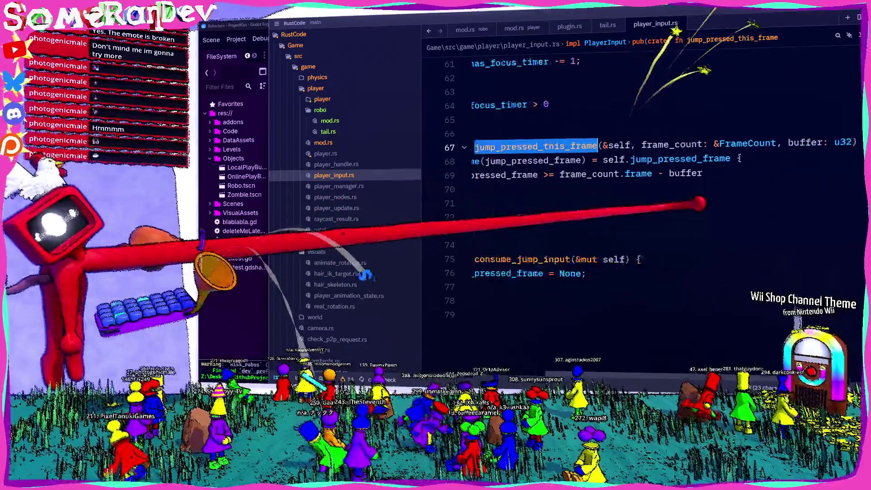
left_click_drag(500, 231, 495, 146)
key("ctrl+c")
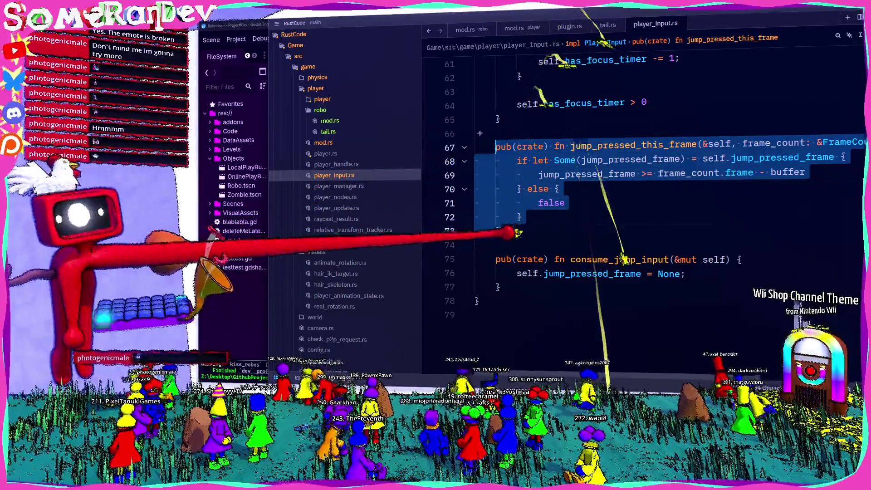
key("Right")
key("Return")
key("Return")
key("ctrl+v")
scroll(635, 204, "down", 1)
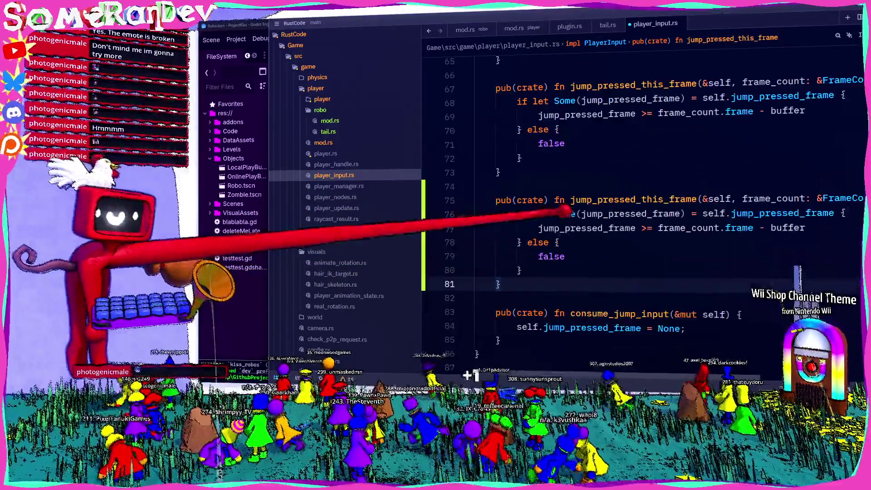
- Rename the duplicated function to interact_pressed_this_frame
double_click(578, 200)
type("interact")
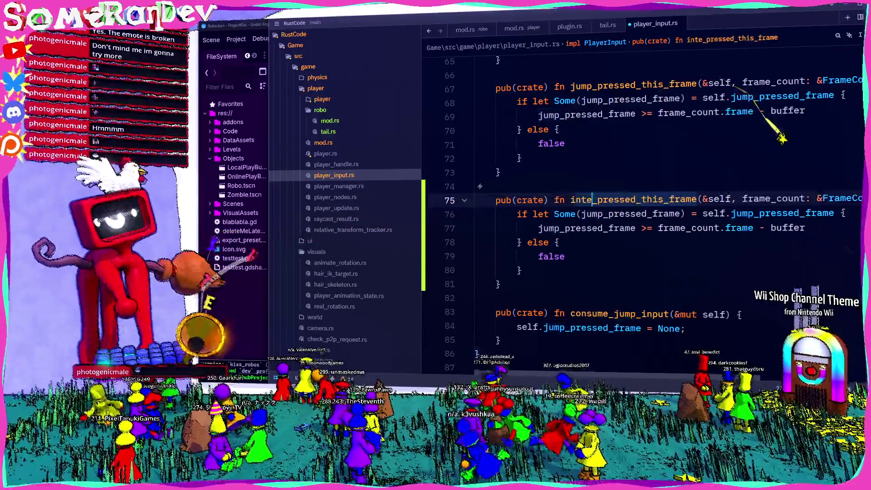
scroll(635, 204, "right", 3)
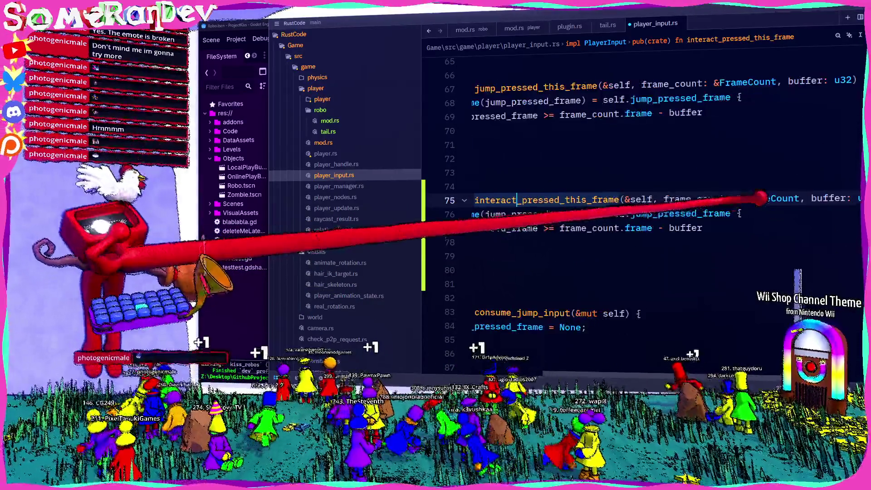
scroll(712, 206, "left", 3)
- Change the copy's jump_pressed_frame references on lines 76–77 to interact_pressed_frame and save
double_click(630, 213)
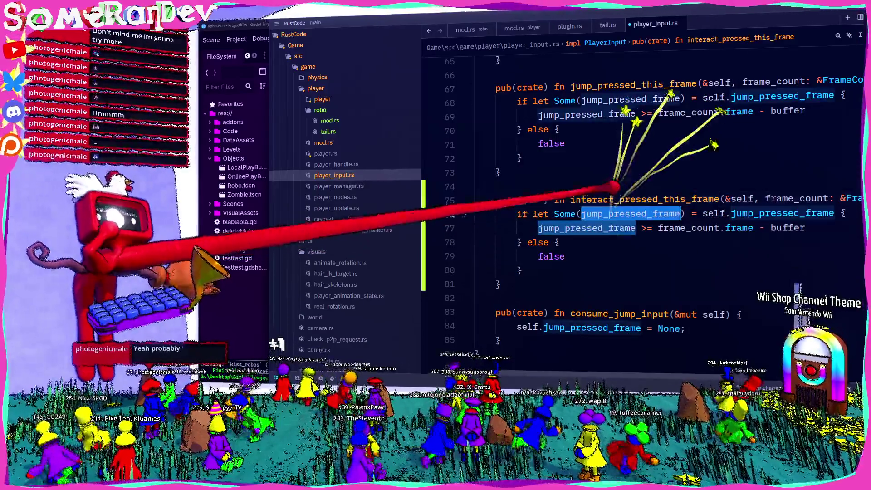
type("interact_pres")
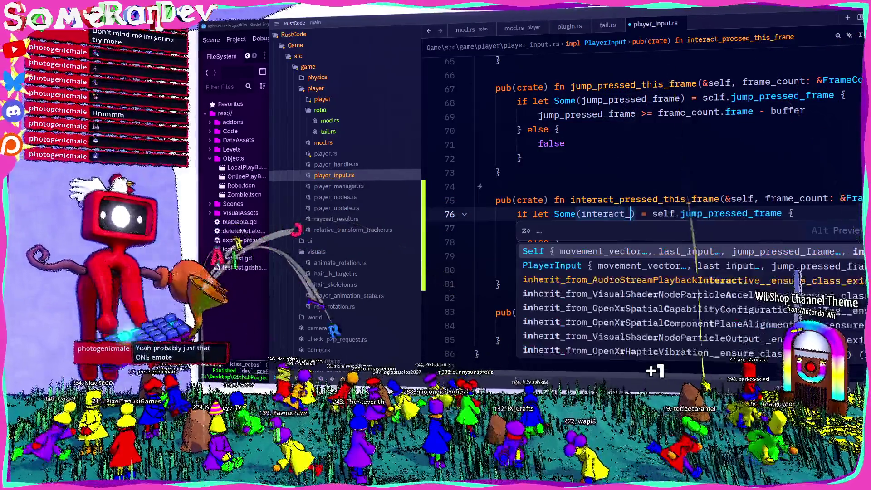
type("sed_frame")
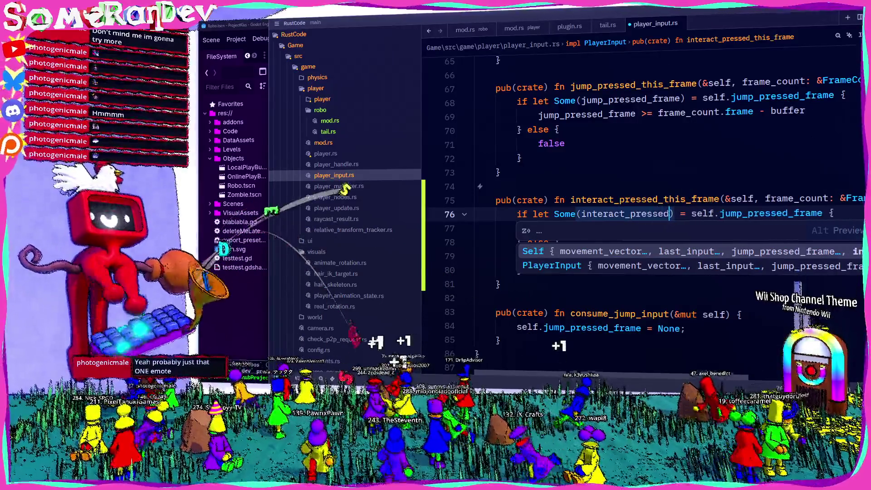
double_click(639, 213)
key("ctrl+c")
double_click(798, 214)
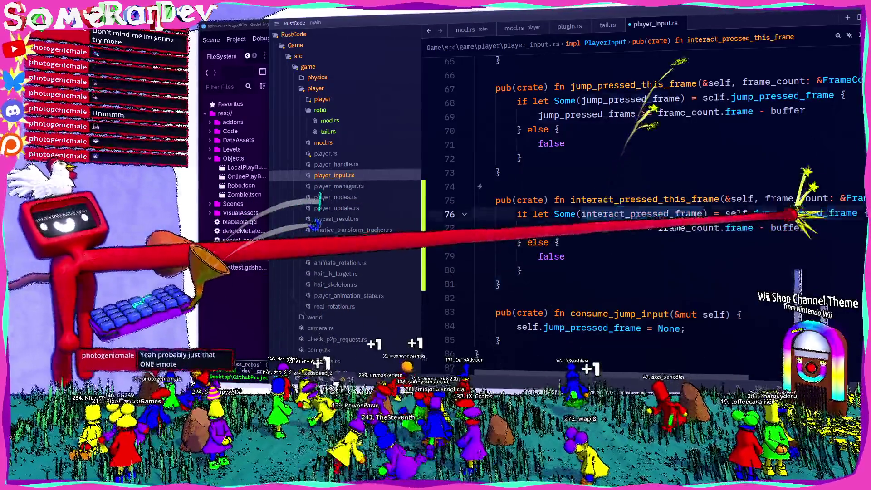
key("ctrl+v")
double_click(585, 228)
key("ctrl+v")
key("ctrl+s")
- Move interact_pressed_this_frame to just after consume_jump_input
mouse_move(480, 339)
left_mouse_down()
mouse_move(480, 272)
mouse_move(496, 200)
left_mouse_up()
key("BackSpace")
key("BackSpace")
key("BackSpace")
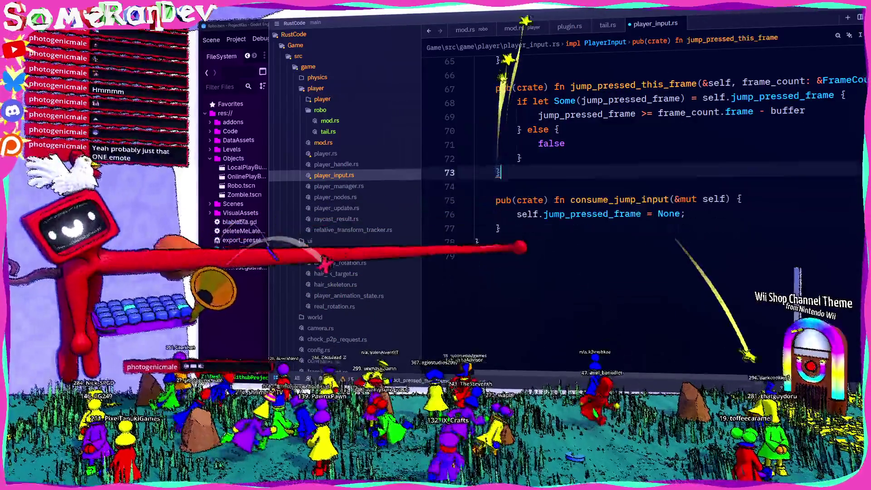
left_click(500, 222)
key("Return")
key("ctrl+v")
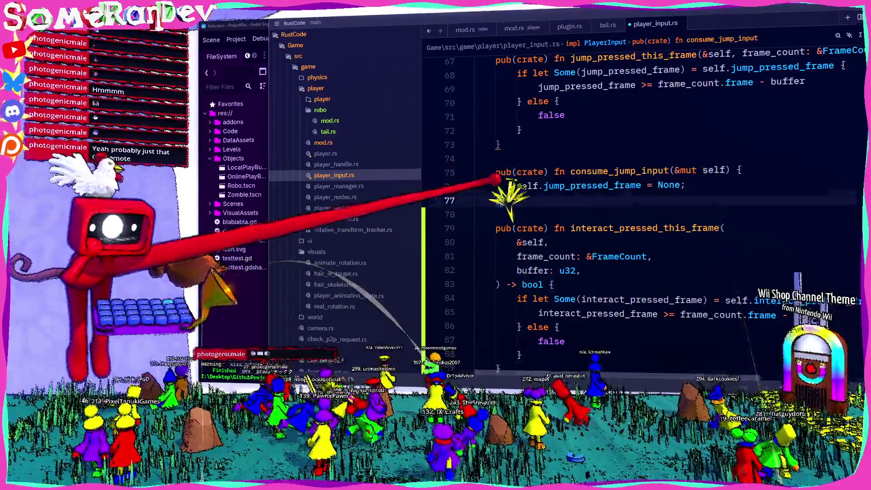
- Copy consume_jump_input and paste it below interact_pressed_this_frame
left_click_drag(475, 171, 501, 200)
scroll(635, 205, "down", 3)
key("ctrl+c")
left_click(590, 242)
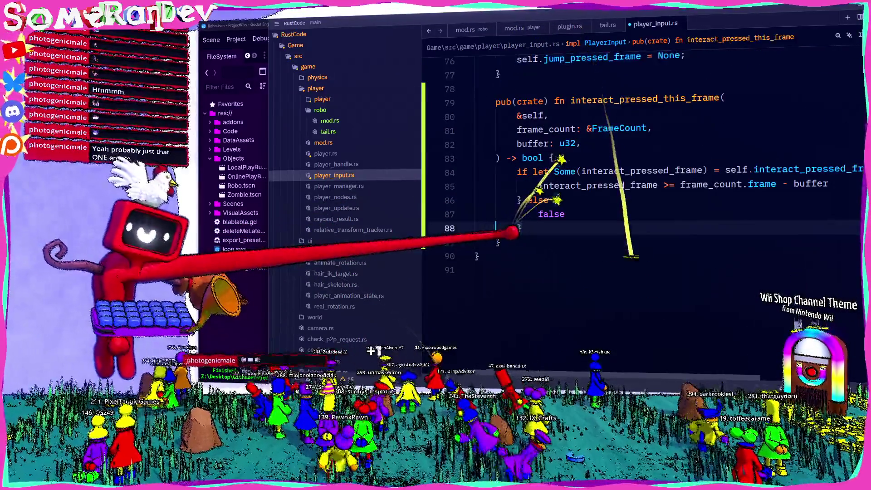
key("Return")
key("ctrl+v")
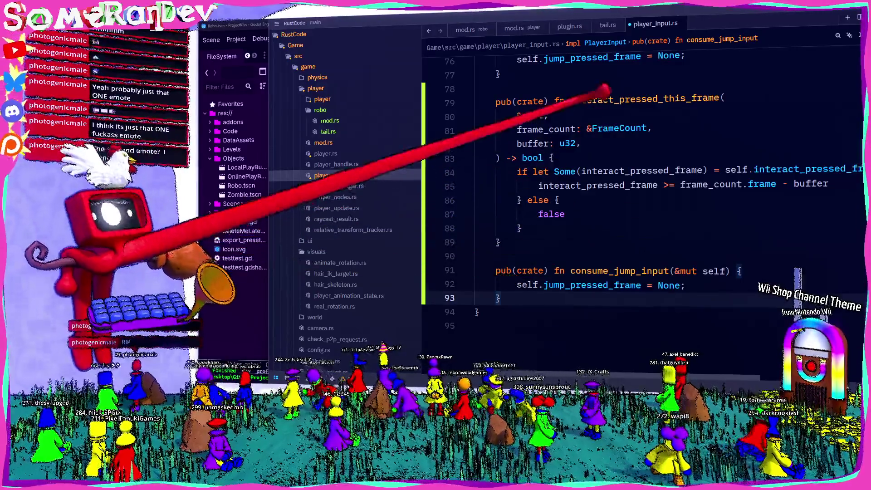
- Review the pasted consume_jump_input copy below interact_pressed_this_frame
mouse_move(658, 98)
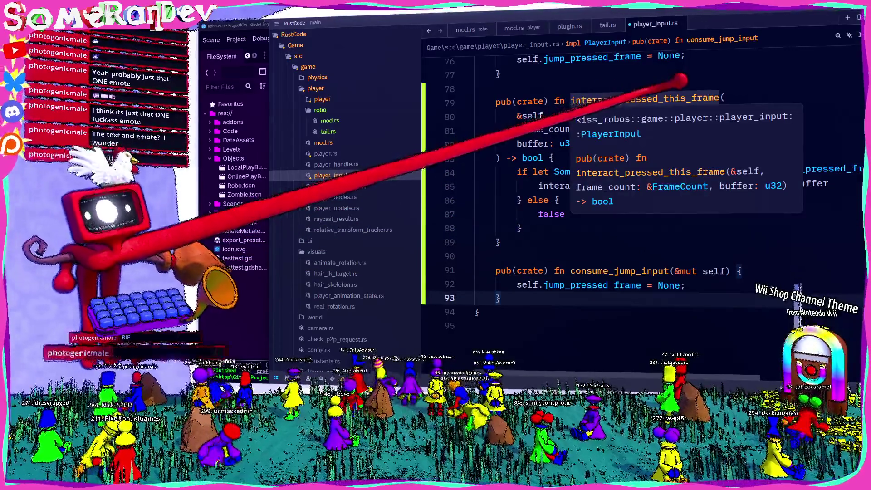
- Paste 'interact' over 'jump' in the copied function to make consume_interact_input
left_click(657, 99)
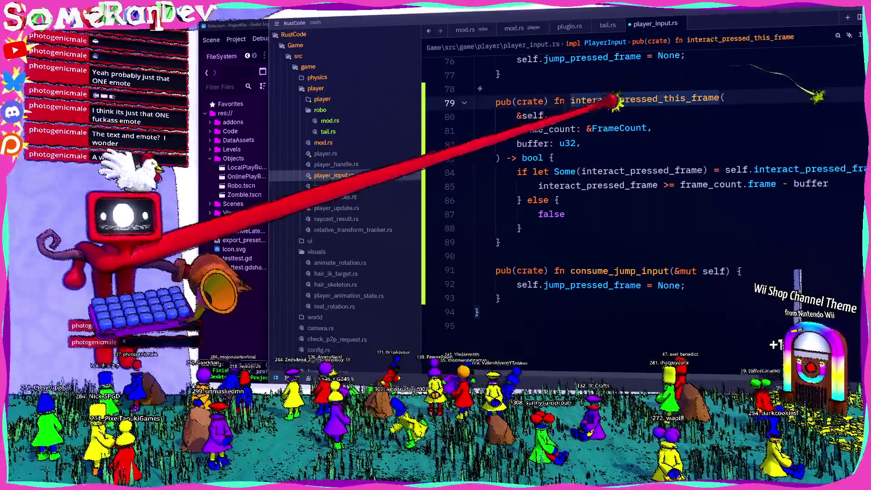
left_click_drag(613, 100, 570, 100)
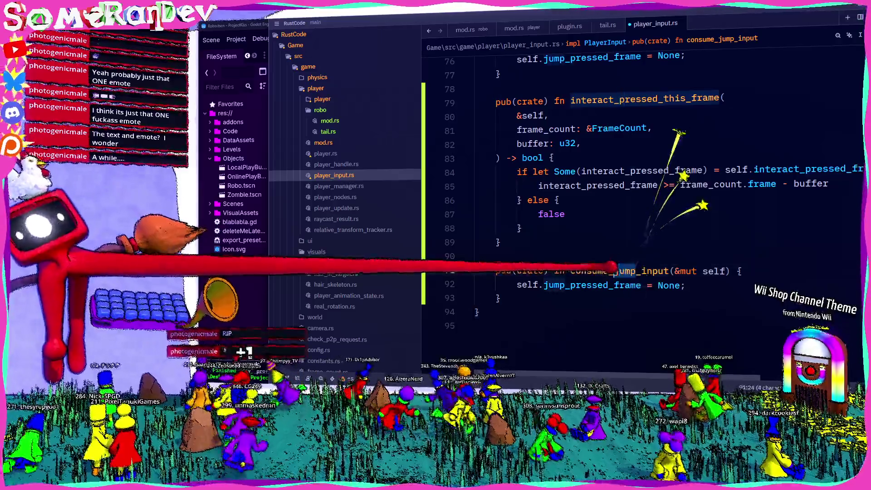
left_click(631, 271)
type("interact")
left_click(580, 285)
key("ctrl+v")
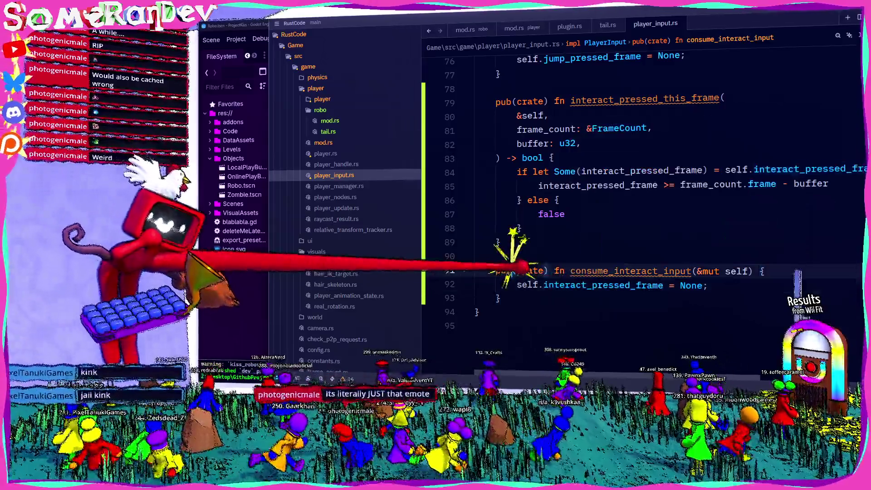
- Dismiss the unused-methods warning and re-check the interact_pressed_this_frame method
left_click(513, 256)
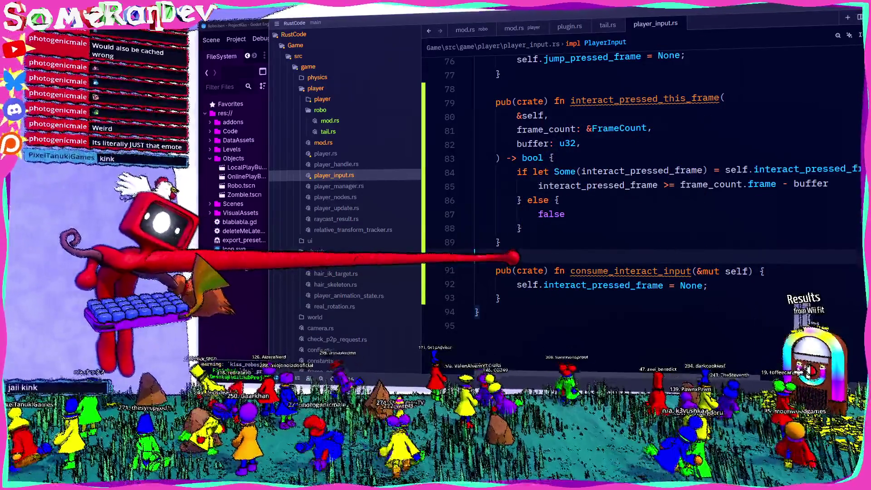
scroll(559, 236, "up", 4)
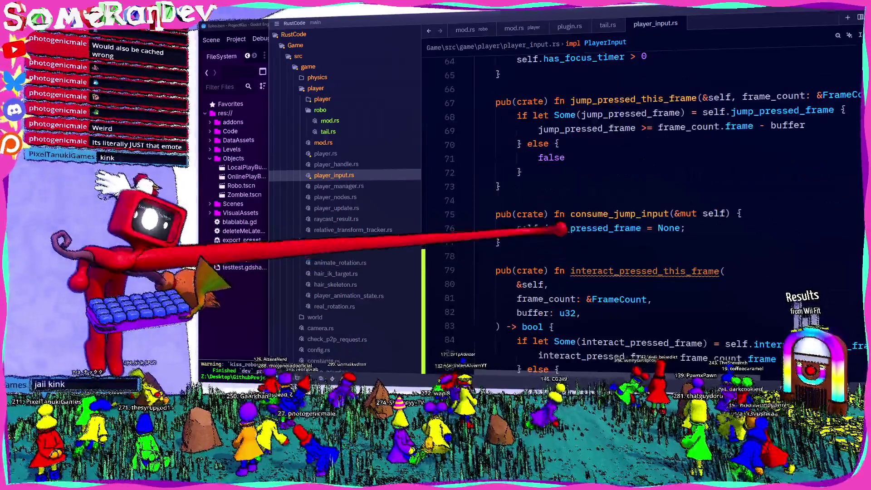
key("ctrl+a")
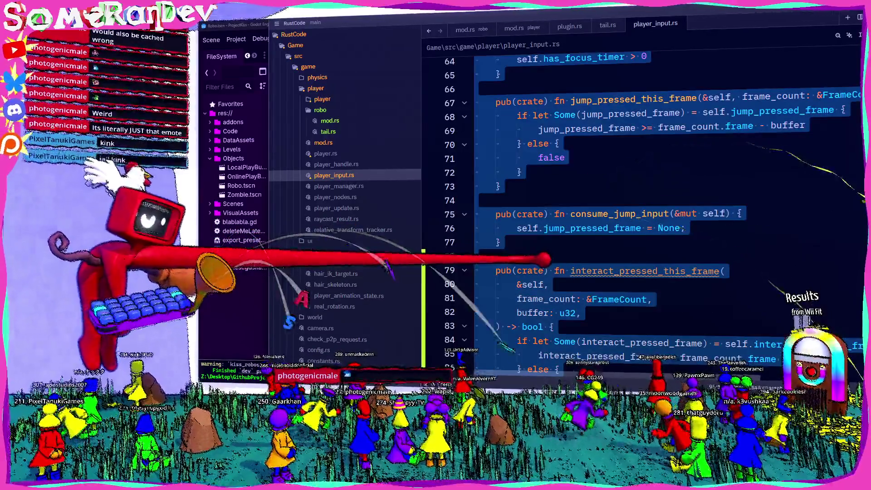
left_click(547, 256)
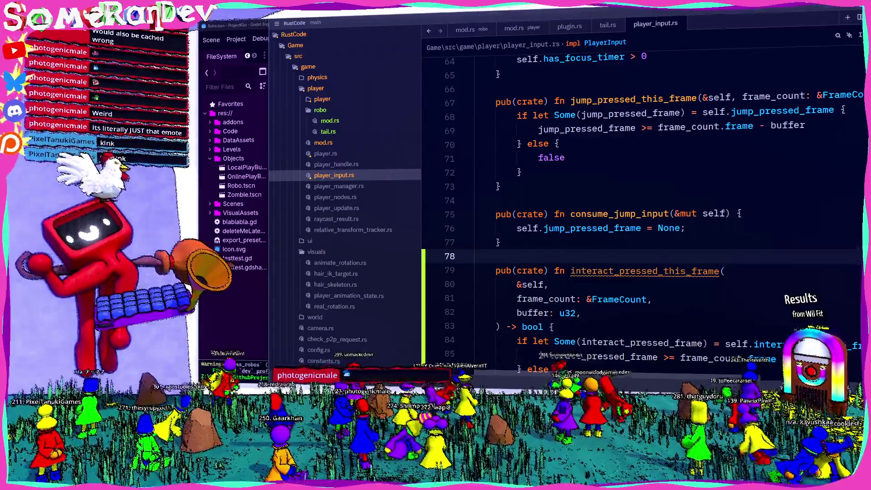
double_click(640, 271)
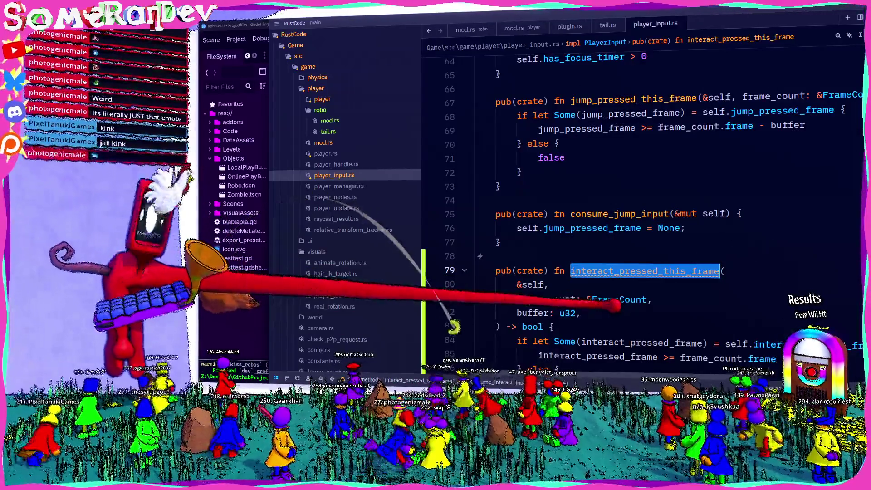
scroll(614, 306, "down", 2)
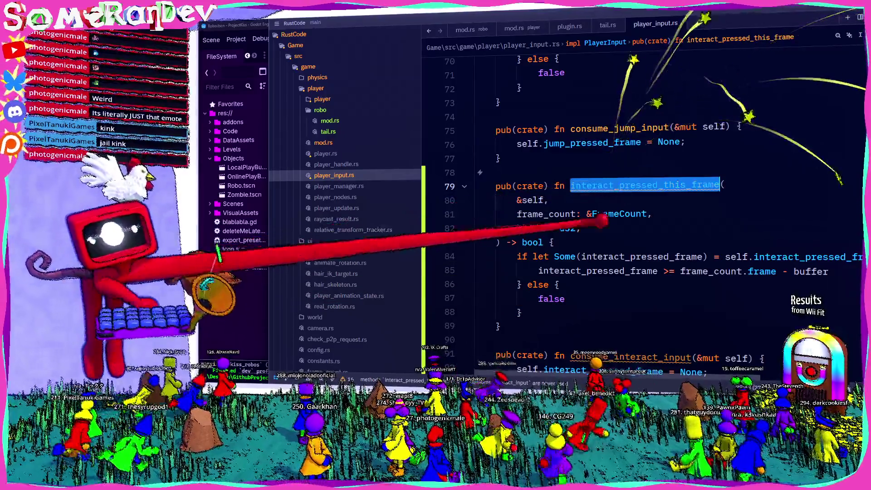
- Open player_update.rs and highlight the player_input argument passed into PlayerWithNodes
left_click(336, 208)
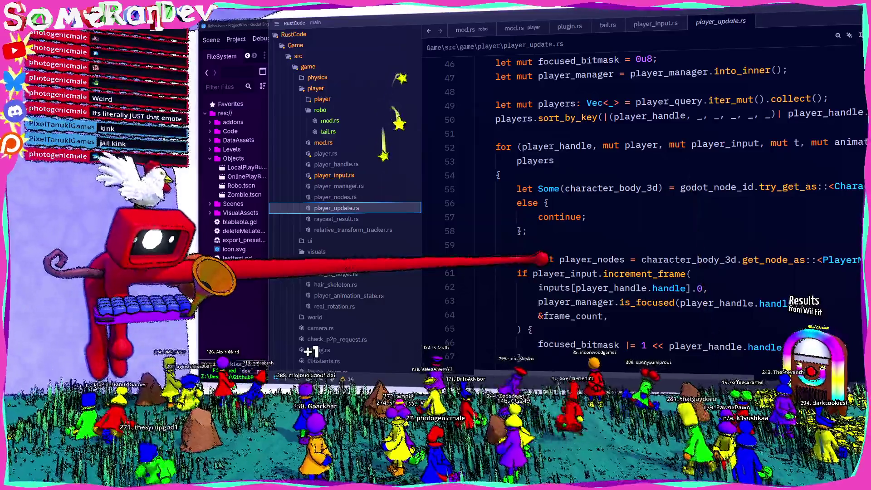
scroll(544, 258, "down", 4)
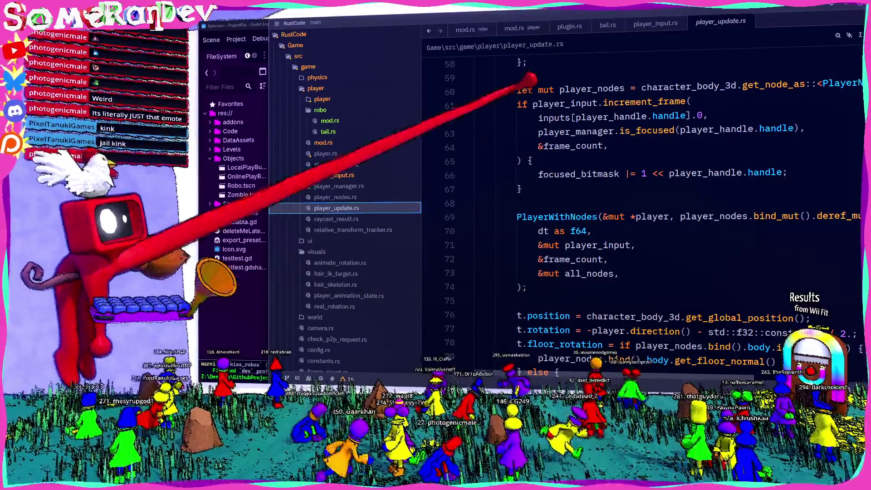
left_click(567, 102)
scroll(567, 204, "down", 8)
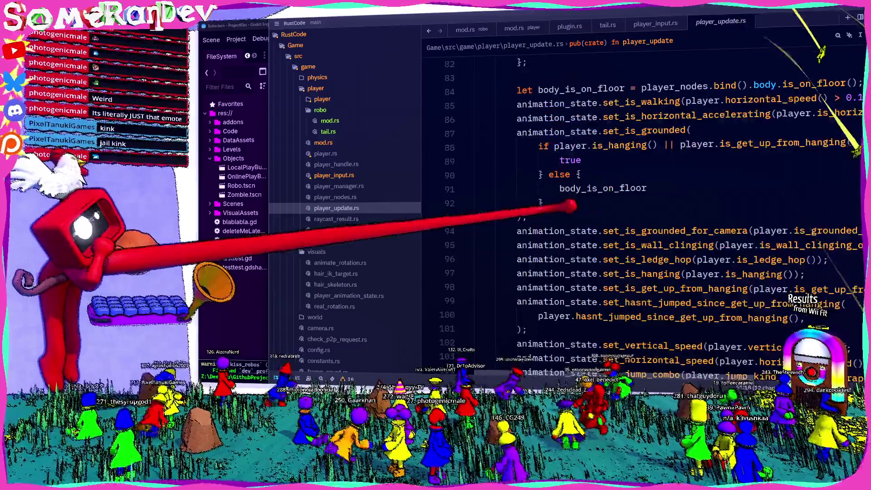
scroll(562, 199, "up", 5)
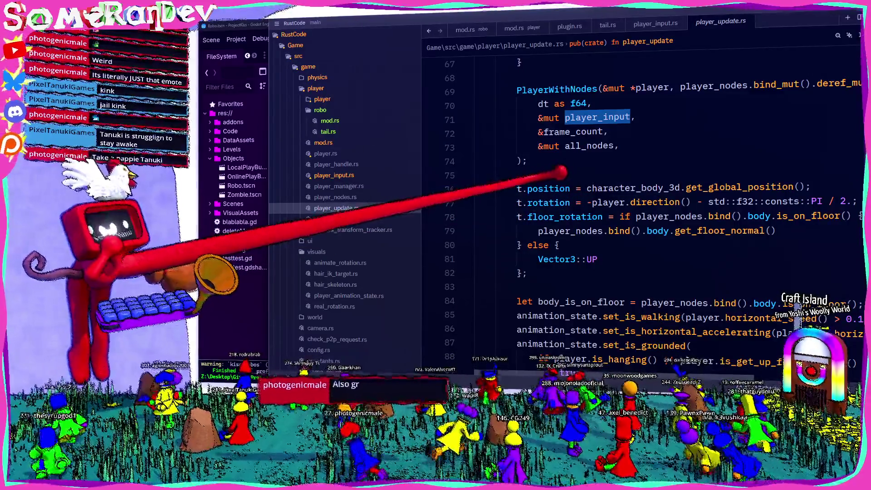
mouse_move(558, 178)
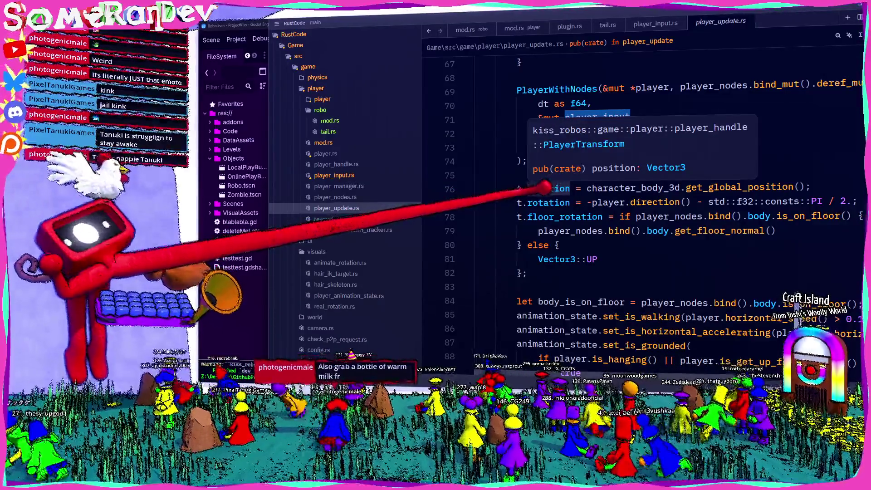
- Inspect the PlayerWithNodes call's arguments: dt as f64, &mut player_input, &frame_count, &mut all_nodes
mouse_move(547, 202)
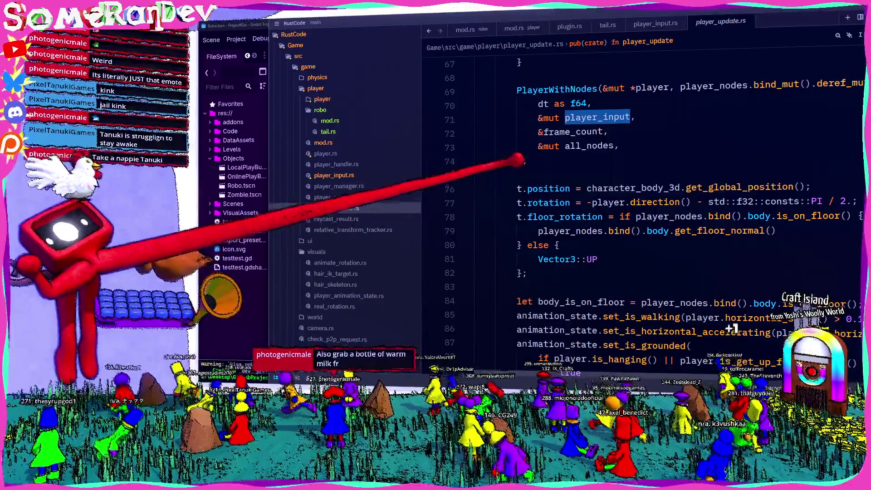
left_click(529, 174)
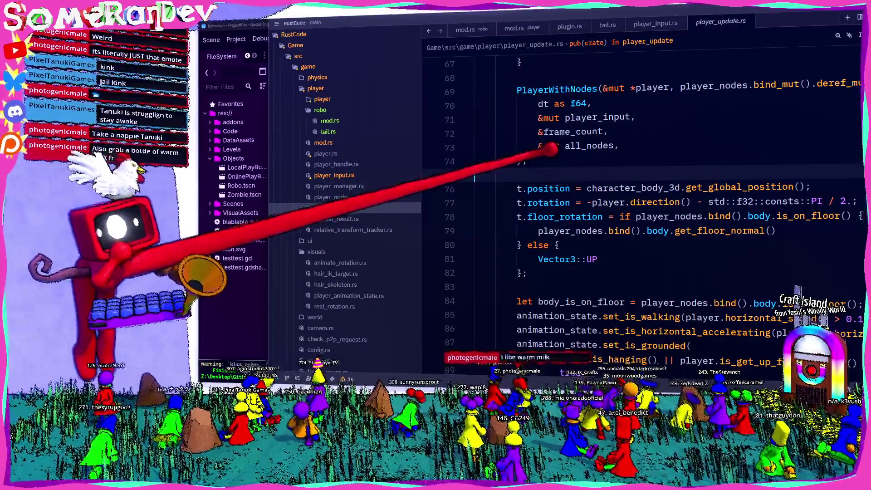
scroll(648, 202, "right", 5)
scroll(635, 204, "left", 5)
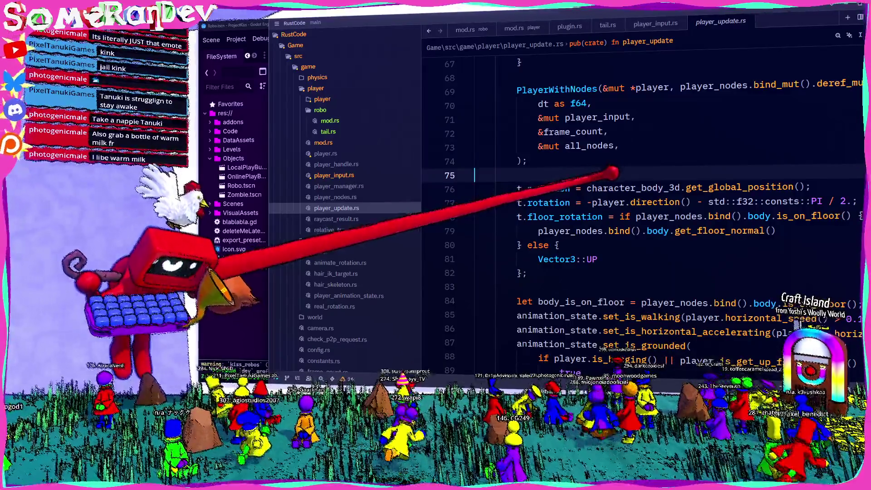
mouse_move(613, 173)
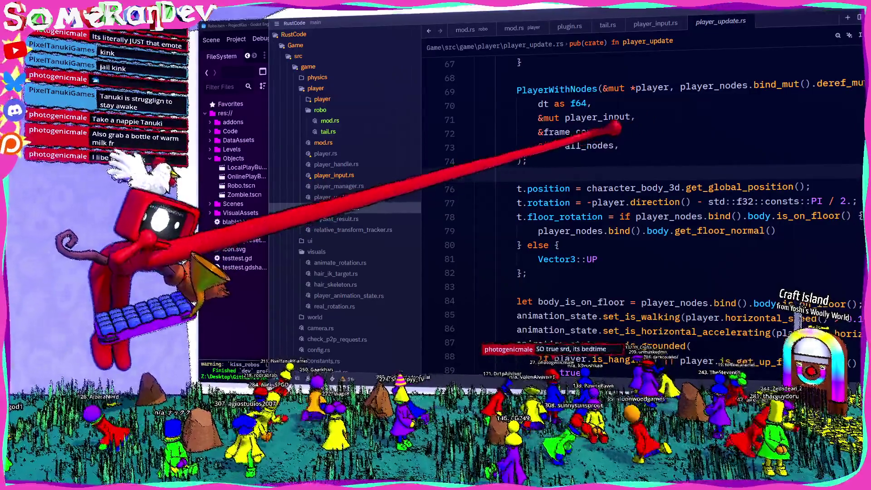
scroll(634, 204, "right", 5)
scroll(635, 204, "left", 5)
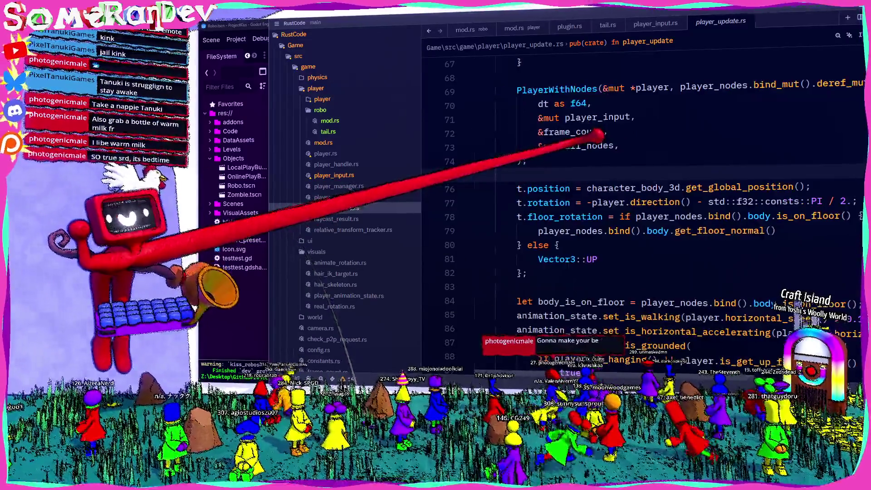
scroll(635, 204, "right", 5)
scroll(635, 205, "left", 5)
scroll(635, 204, "right", 5)
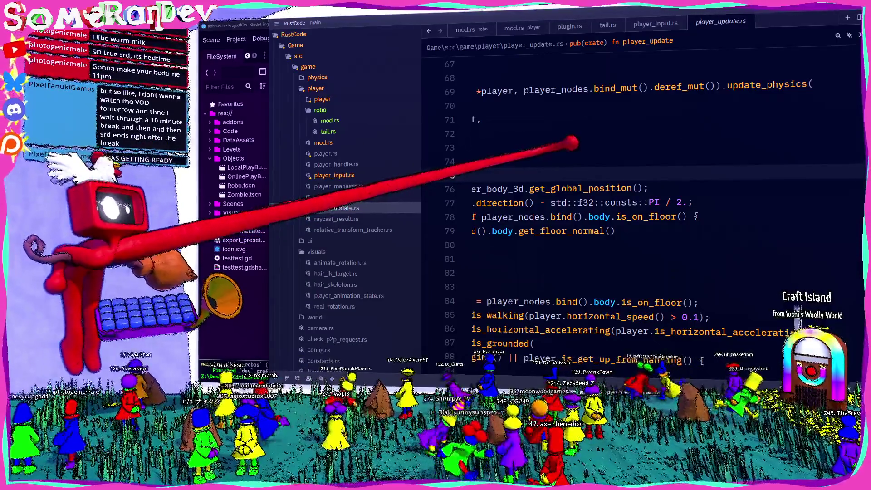
- Select the call's last argument &mut all_nodes and closing line, then deselect
mouse_move(546, 152)
left_mouse_down()
mouse_move(447, 146)
mouse_move(473, 129)
left_mouse_up()
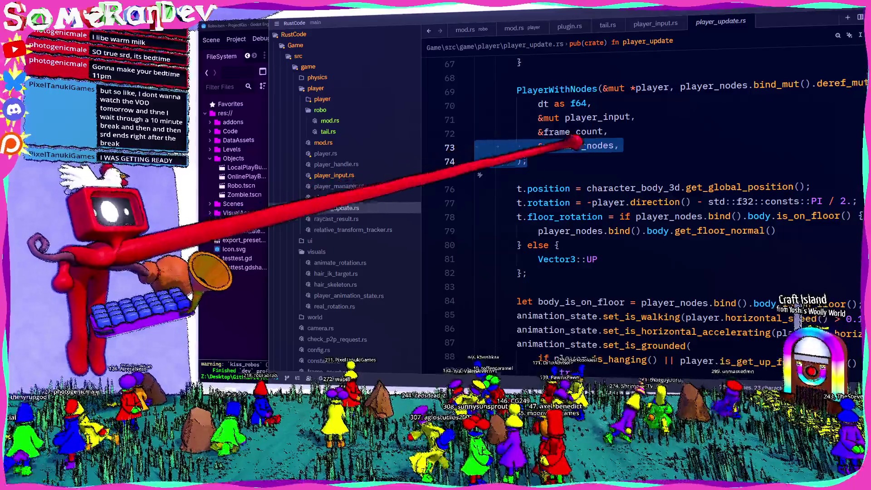
key("Escape")
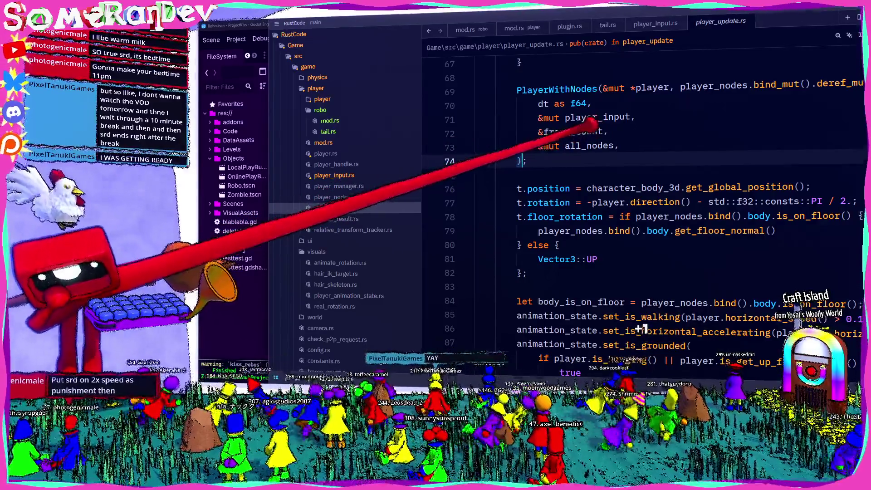
mouse_move(589, 145)
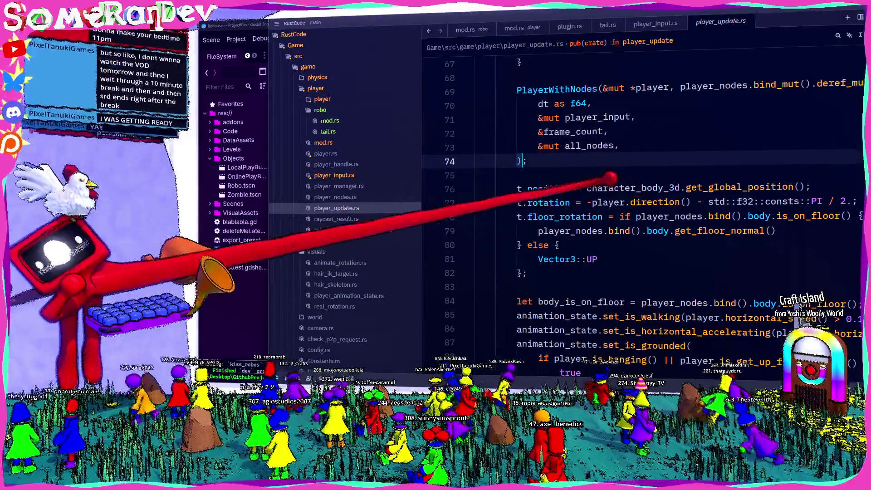
scroll(544, 145, "right", 3)
- Scroll back up to the player_update signature and its player_query parameter
scroll(545, 145, "left", 3)
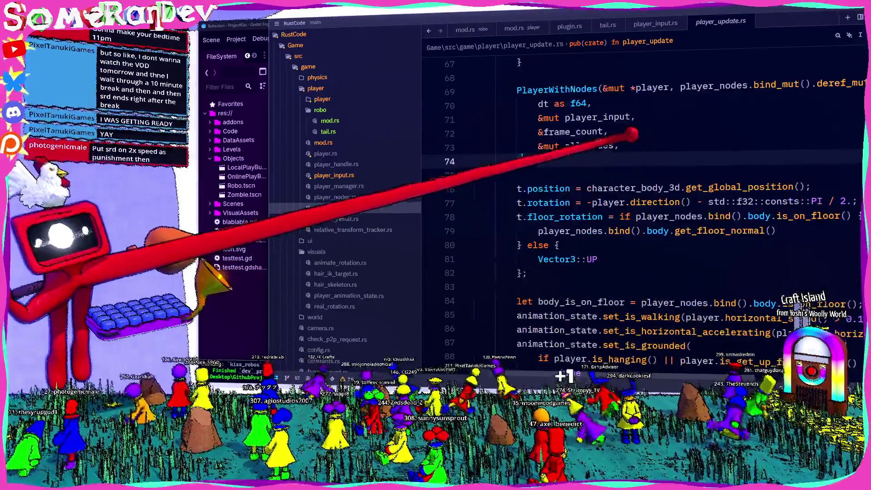
scroll(589, 146, "up", 9)
scroll(610, 149, "down", 6)
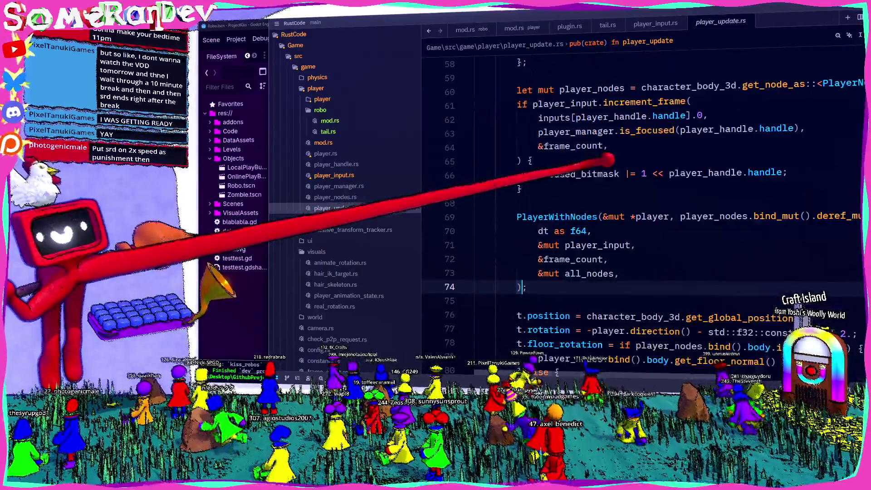
scroll(601, 174, "down", 2)
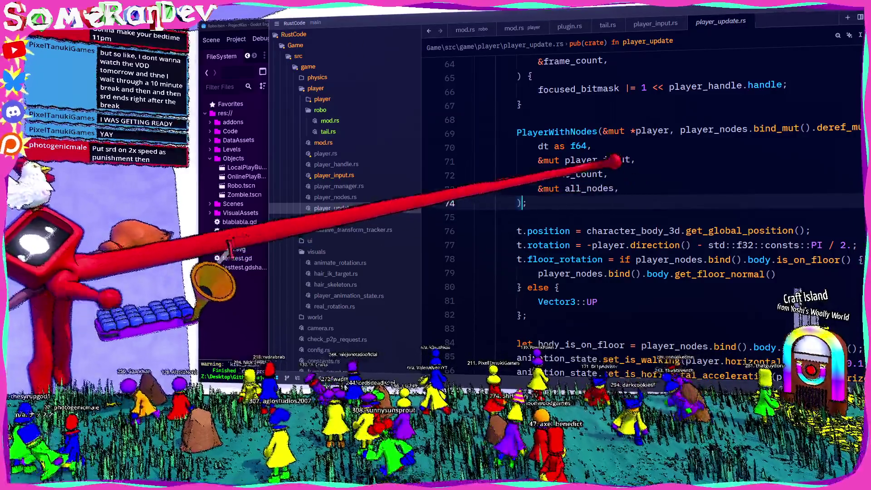
scroll(612, 166, "up", 8)
scroll(611, 167, "up", 3)
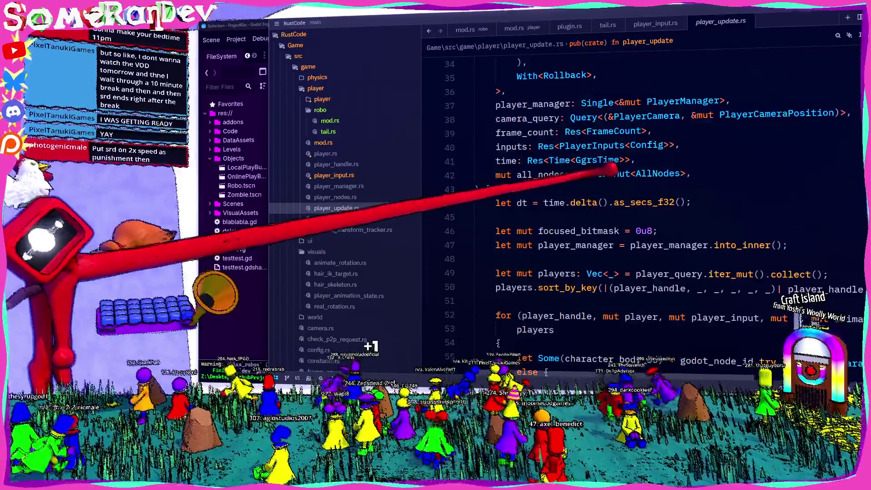
scroll(612, 169, "up", 3)
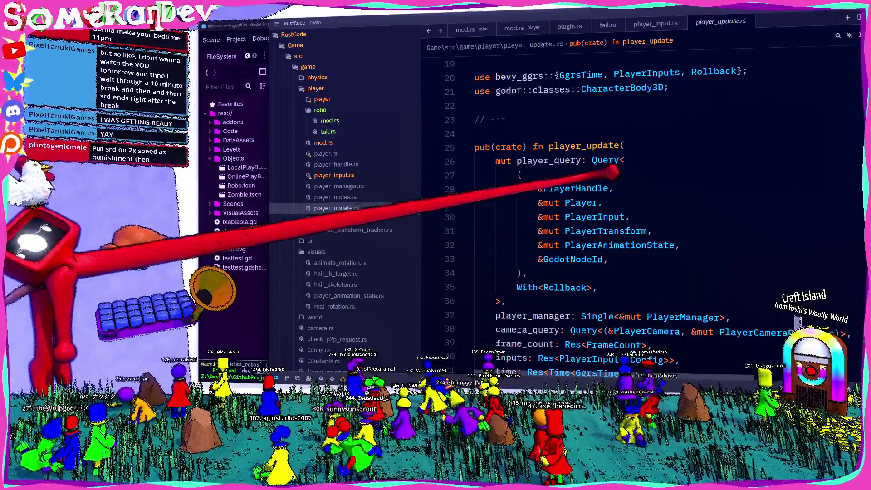
- Check the Robo root node in Godot, then begin an Option<&RoboM entry in player_query
left_click(261, 77)
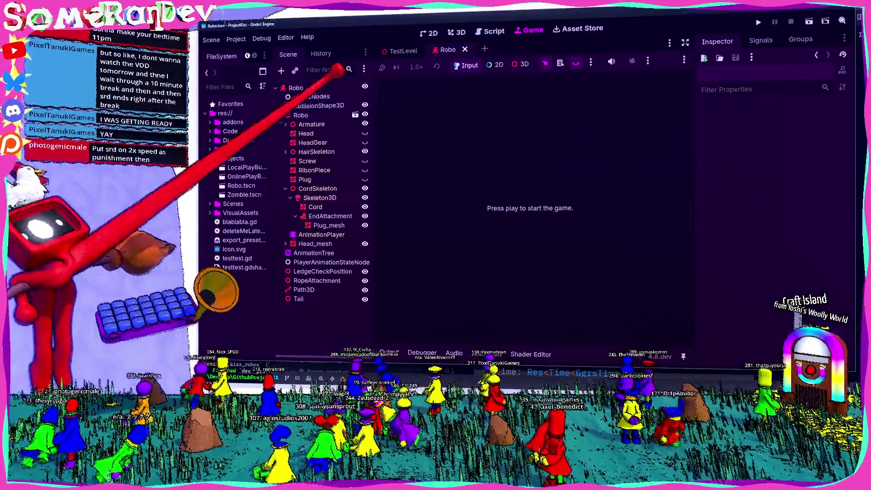
left_click(295, 88)
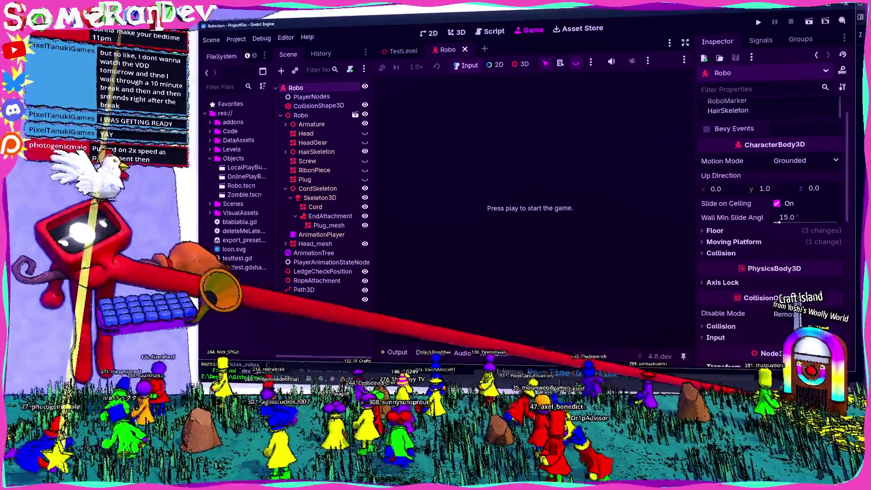
left_click(641, 371)
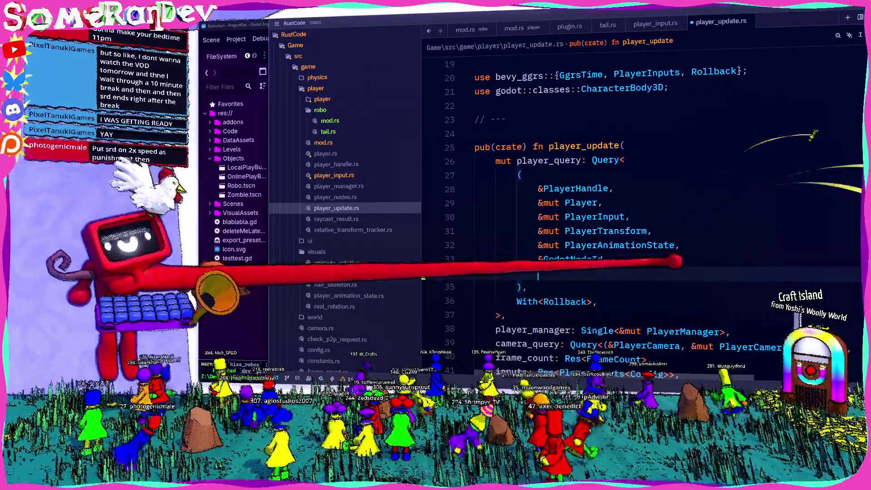
type("q")
key("Return")
type("Option<&RoboM")
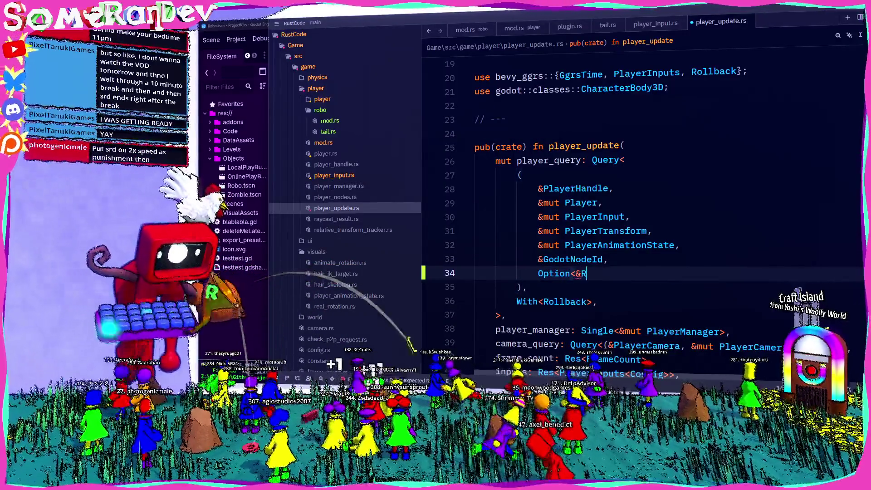
- Complete the query entry as Option<&RoboMarker>, accepting the import
key("Return")
type(">,")
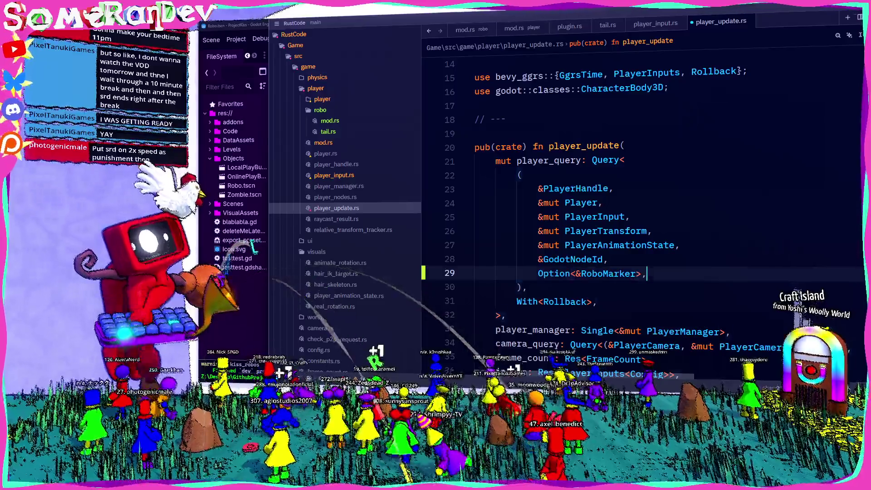
scroll(635, 205, "down", 8)
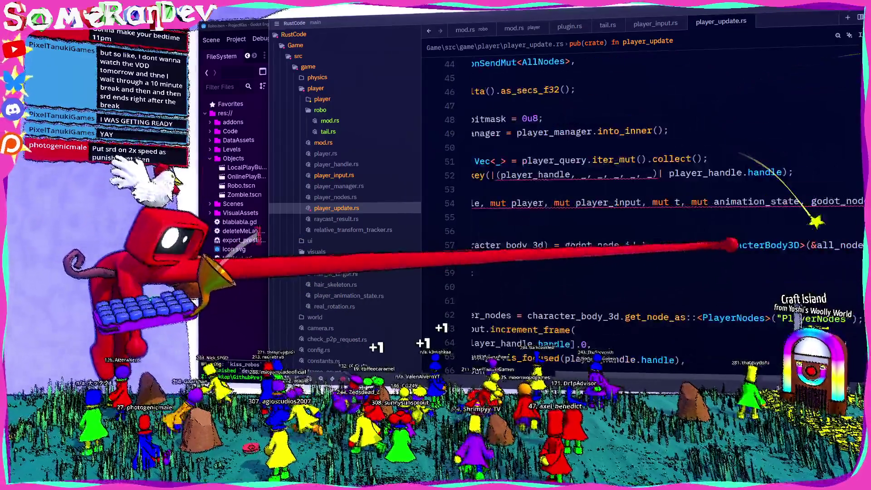
- Bind robo_marker after godot_node_id in the players for-loop pattern and save
type(", robo")
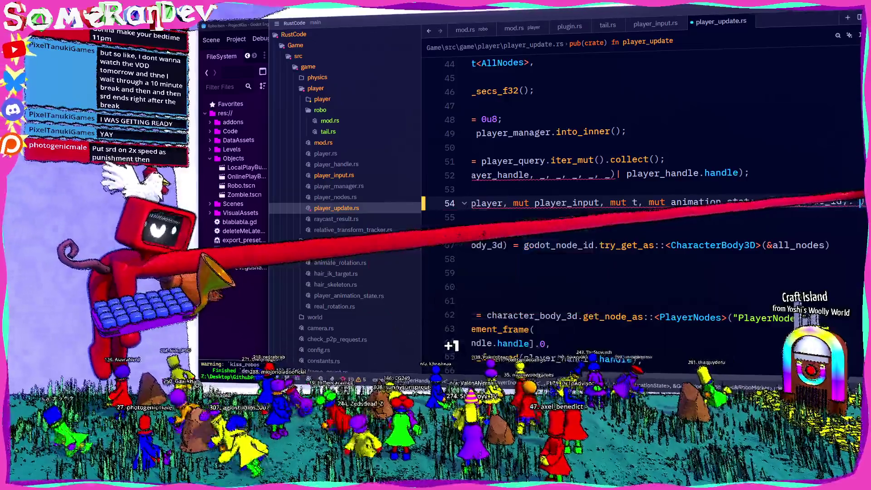
key("BackSpace")
key("BackSpace")
key("BackSpace")
type("rob")
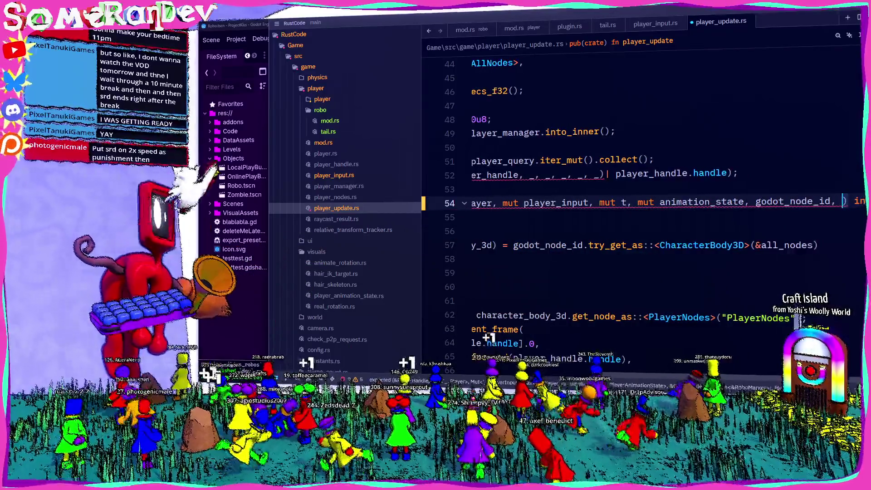
key("Tab")
key("ctrl+s")
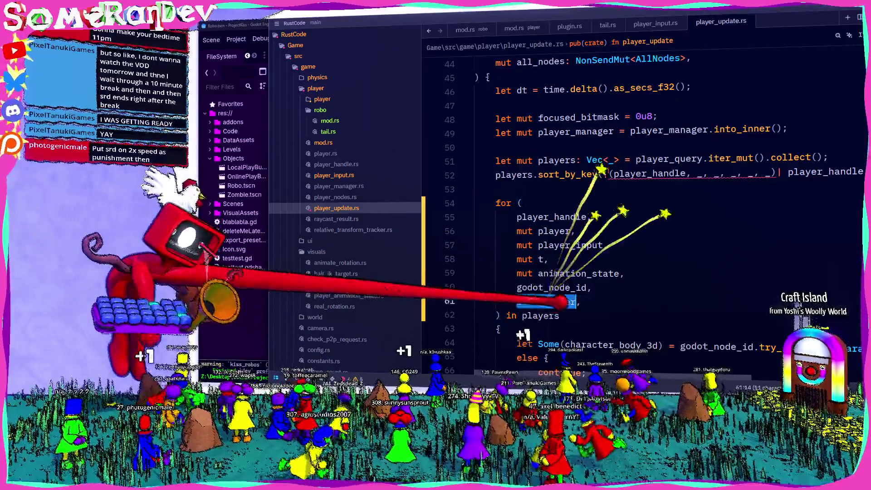
scroll(635, 204, "down", 8)
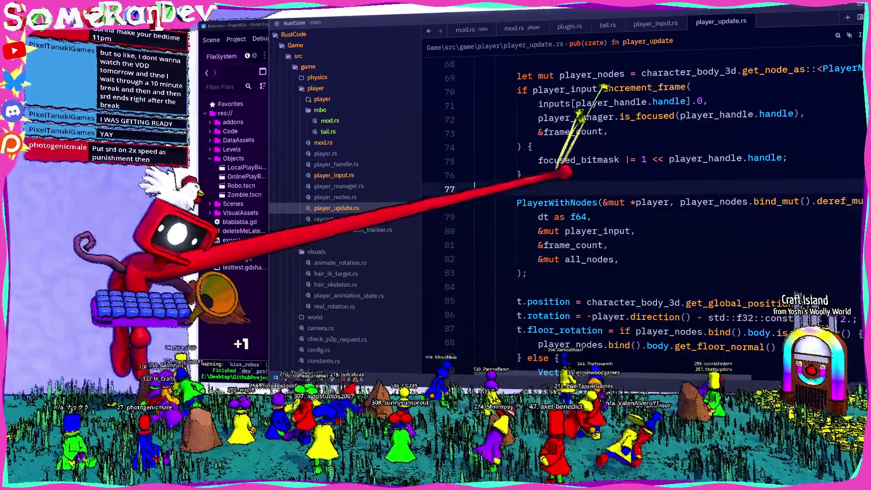
- Insert an empty if robo_marker.is_some() {} block above PlayerWithNodes, then jump to interact_pressed_this_frame
left_click(563, 189)
key("Return")
key("Return")
left_click(517, 203)
type("if ")
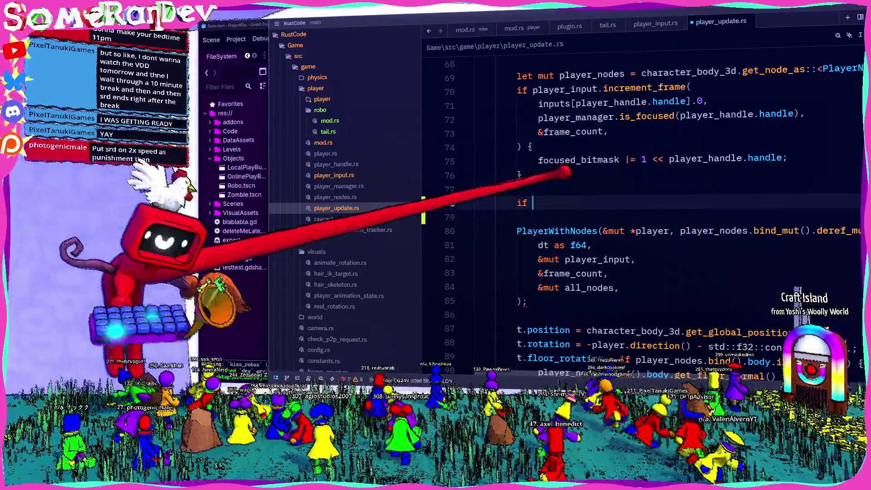
type("robo_marker.is_sopme() {")
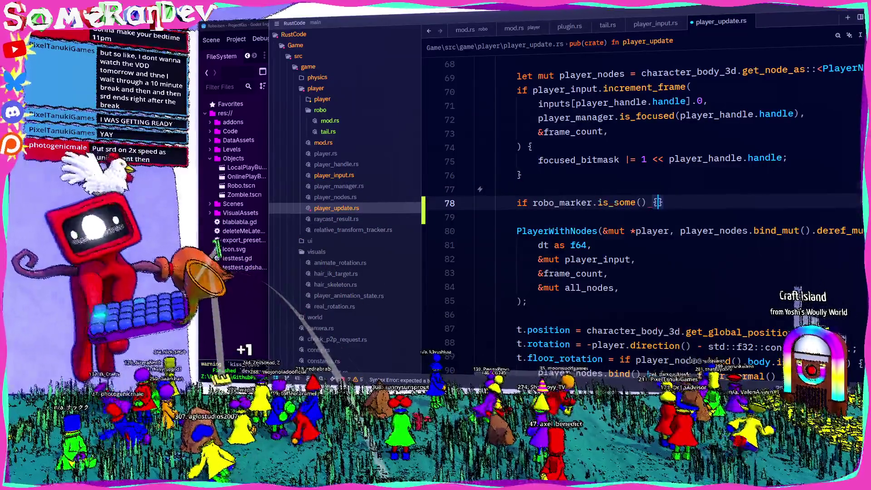
key("Return")
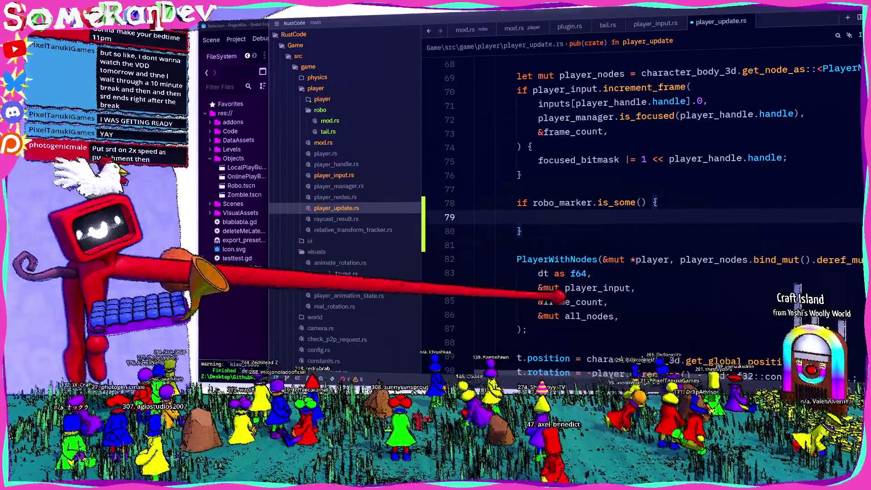
scroll(635, 204, "right", 1)
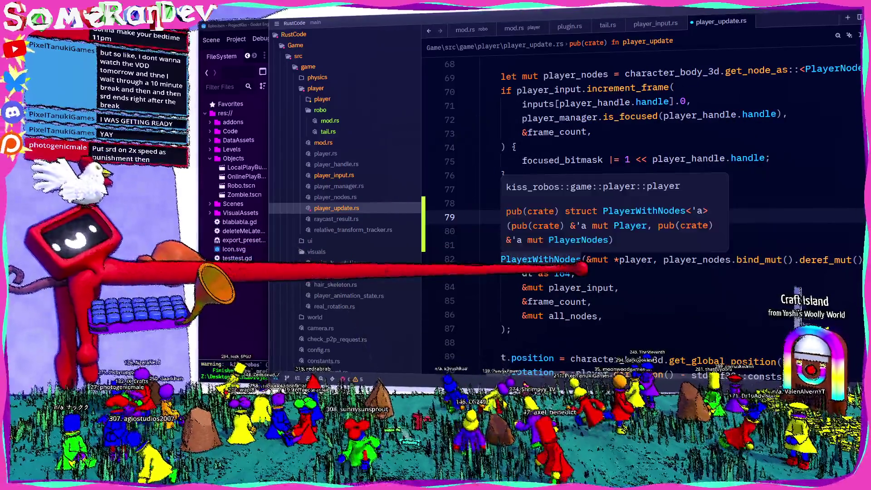
key("ctrl+z")
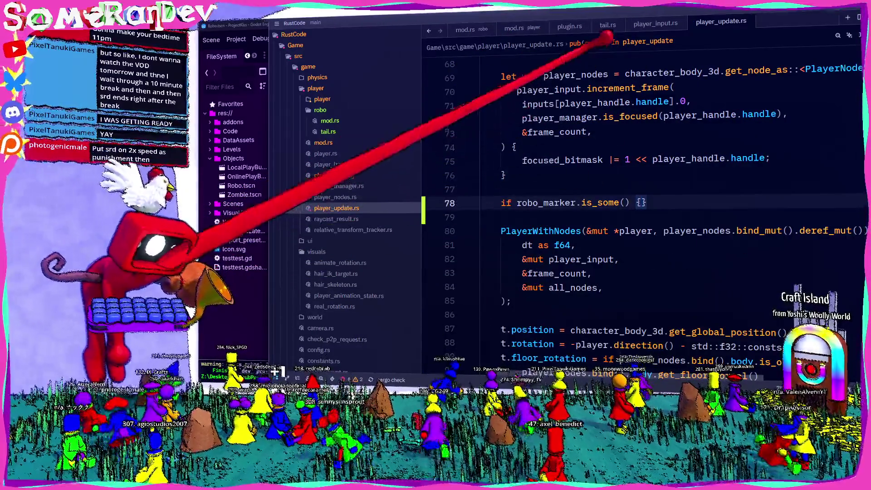
key("alt+Left")
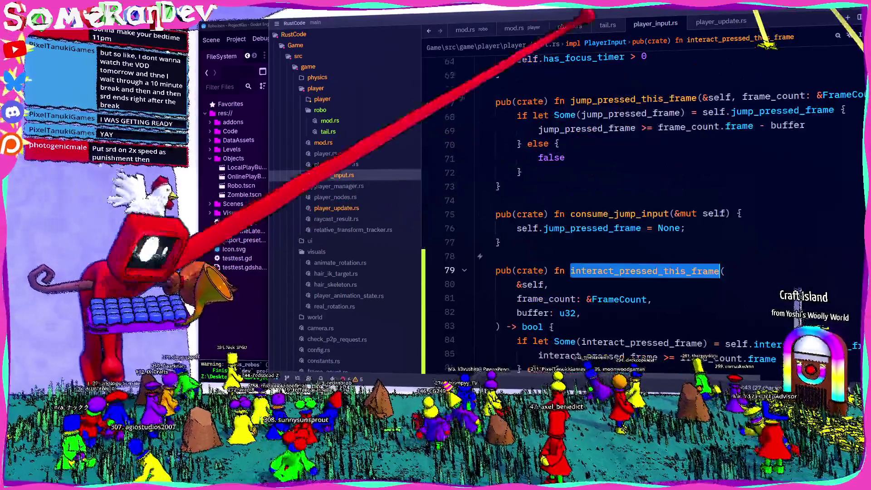
- In tail.rs, add add:setters to RoboTail's derive attribute list
left_click(608, 24)
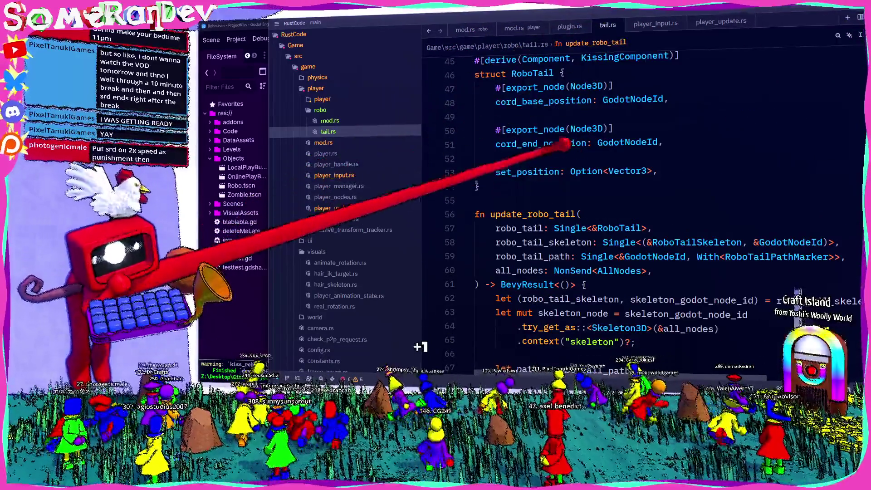
scroll(566, 113, "up", 1)
left_click(499, 213)
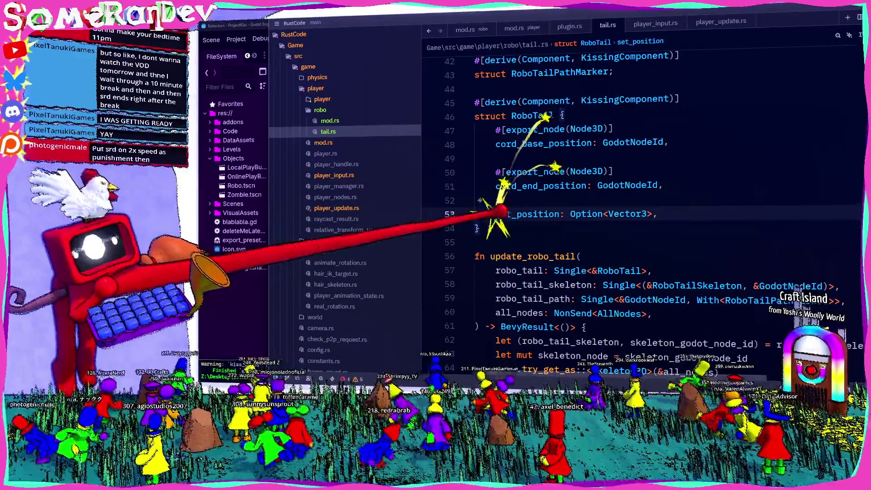
type("set")
left_click(671, 99)
type(", add:sette")
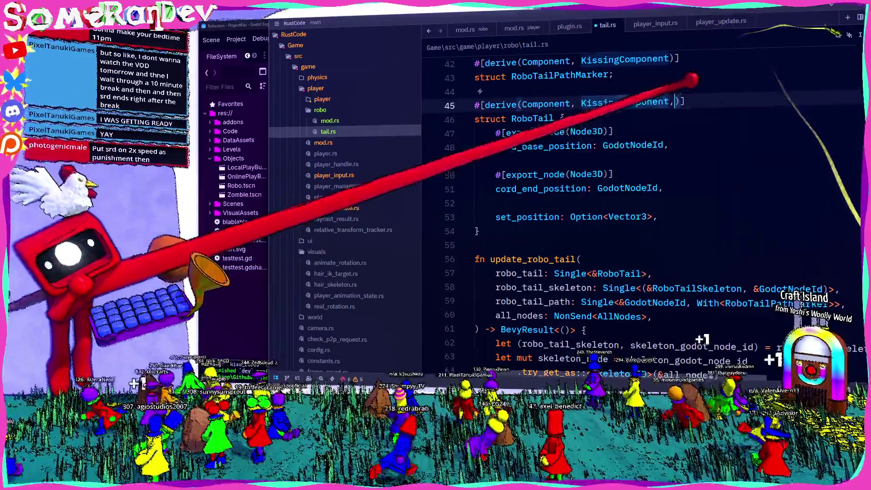
type("rs")
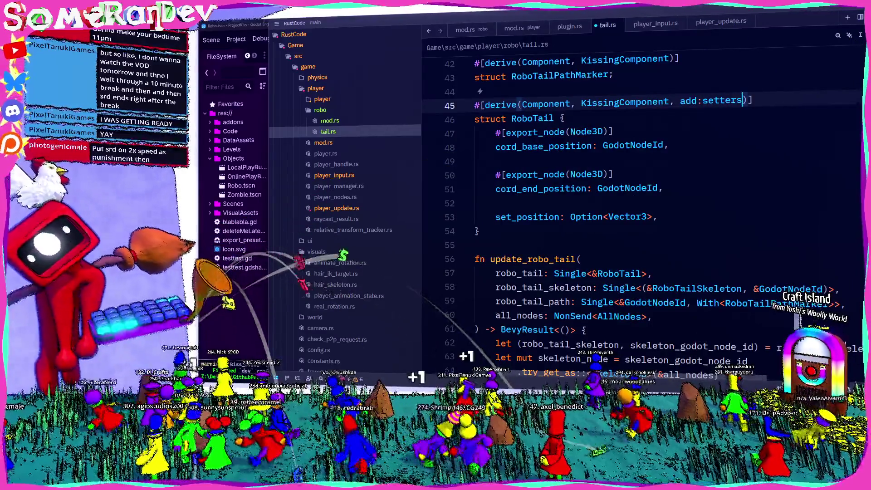
- Put a #[set] attribute above set_position, fix the setters attribute, and save tail.rs
left_click(495, 203)
key("Return")
type("#[")
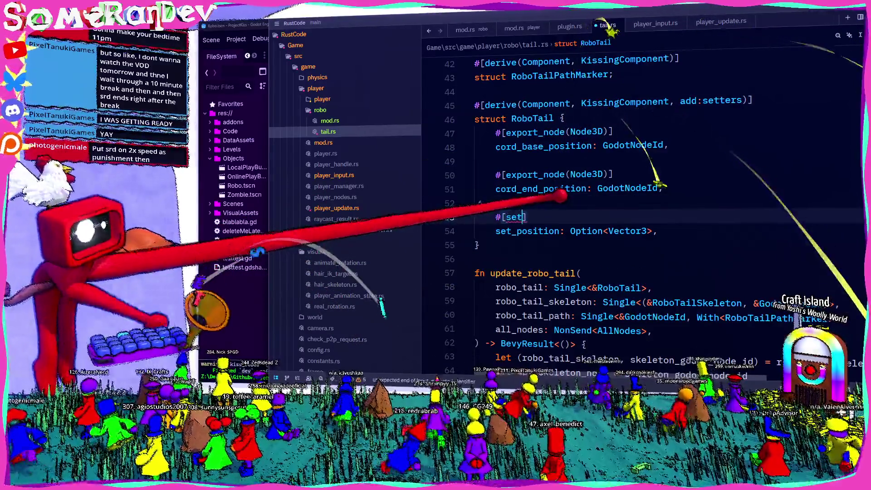
type("set")
left_click(475, 258)
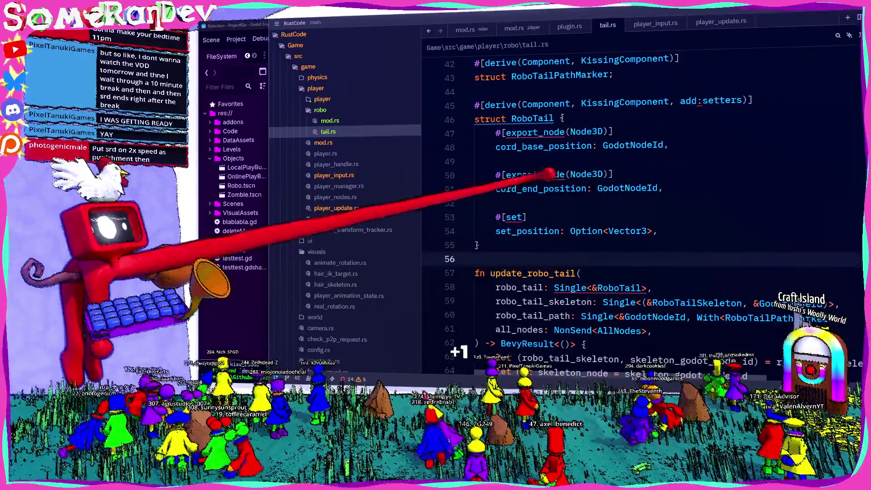
left_click(701, 100)
type(":")
key("ctrl+s")
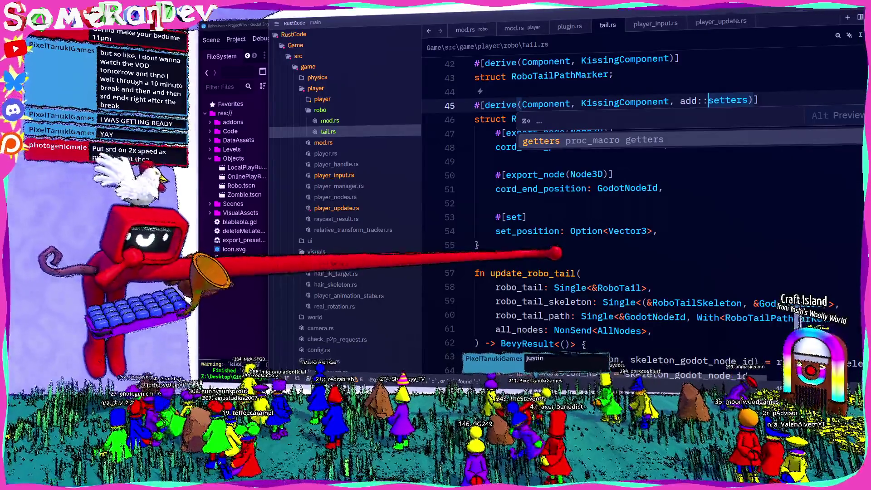
left_click(476, 258)
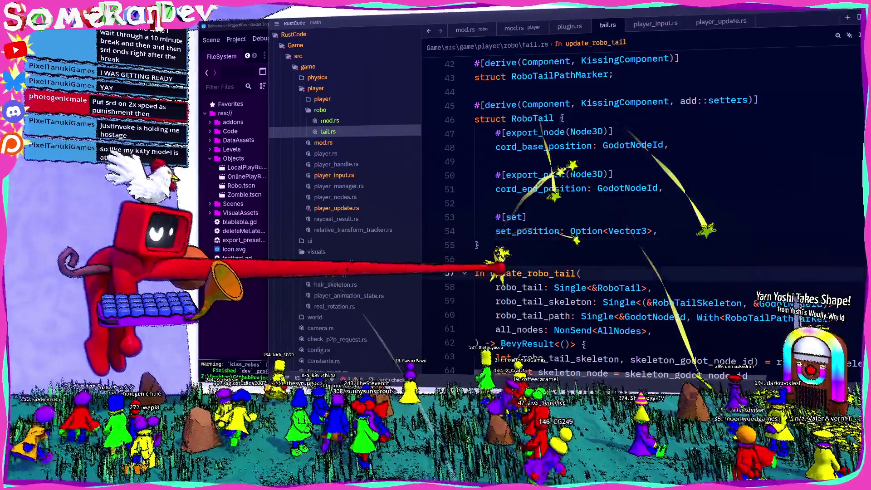
- Inspect the set_position field and RoboTail occurrences, then switch to player_update.rs
double_click(527, 230)
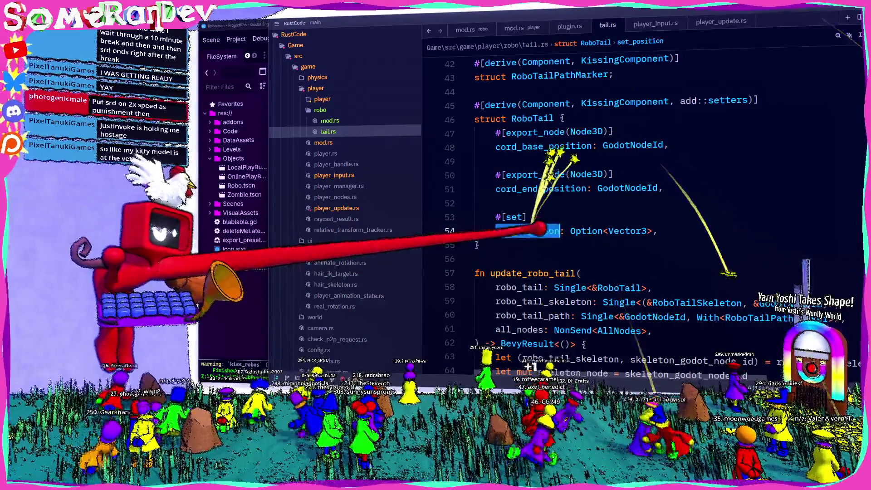
double_click(531, 118)
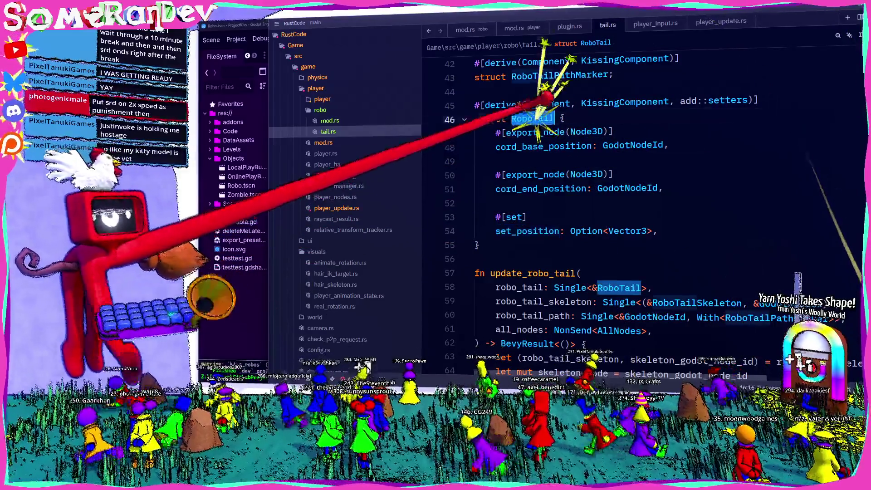
key("ctrl+Tab")
scroll(471, 161, "up", 7)
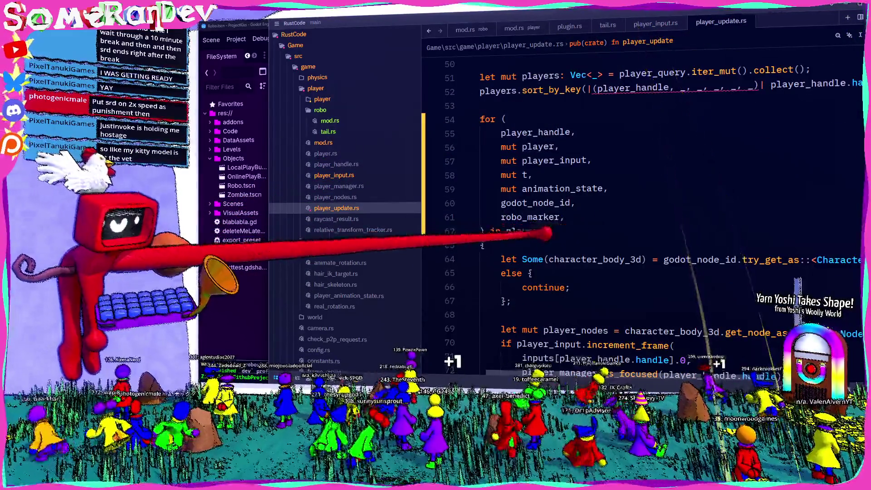
- Change the line-35 query entry from Option<&RoboMarker> to Option<&mut RoboTail>
scroll(472, 161, "up", 4)
type("_")
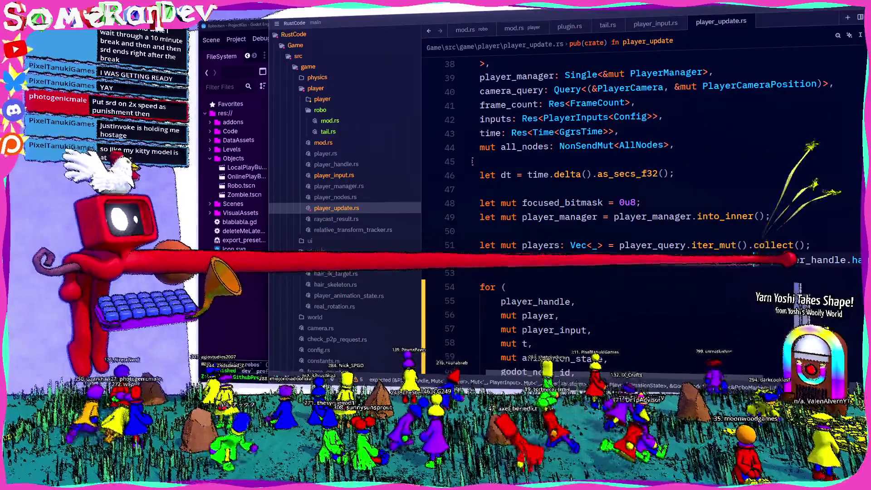
scroll(472, 161, "up", 1)
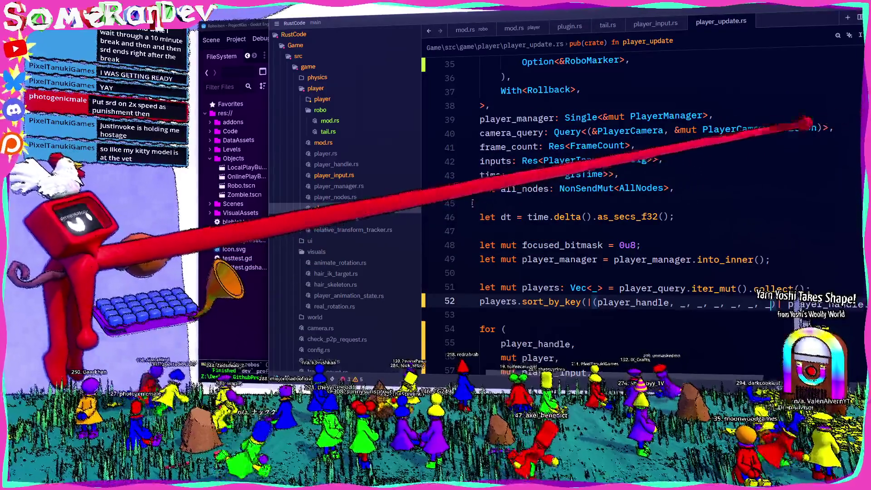
scroll(635, 204, "up", 4)
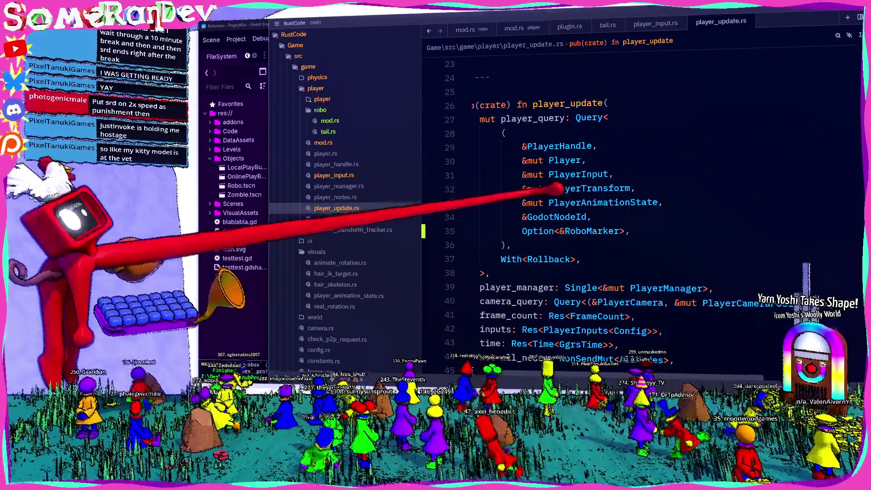
mouse_move(576, 216)
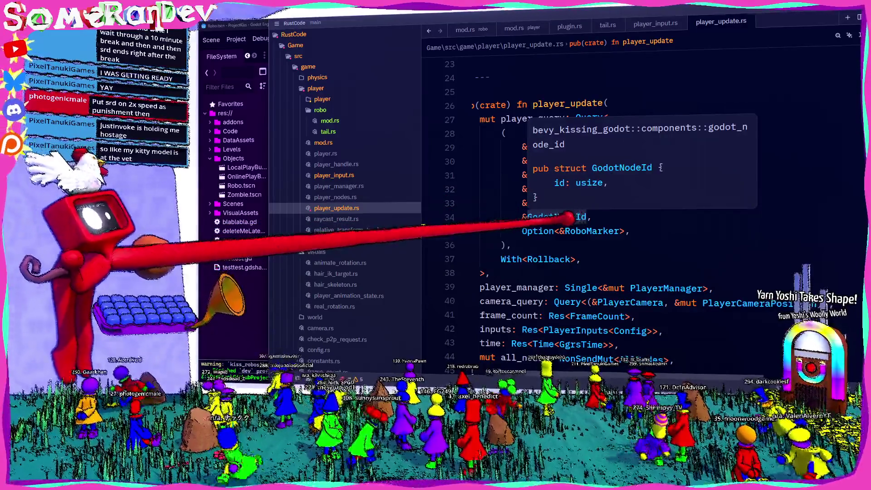
left_click(590, 231)
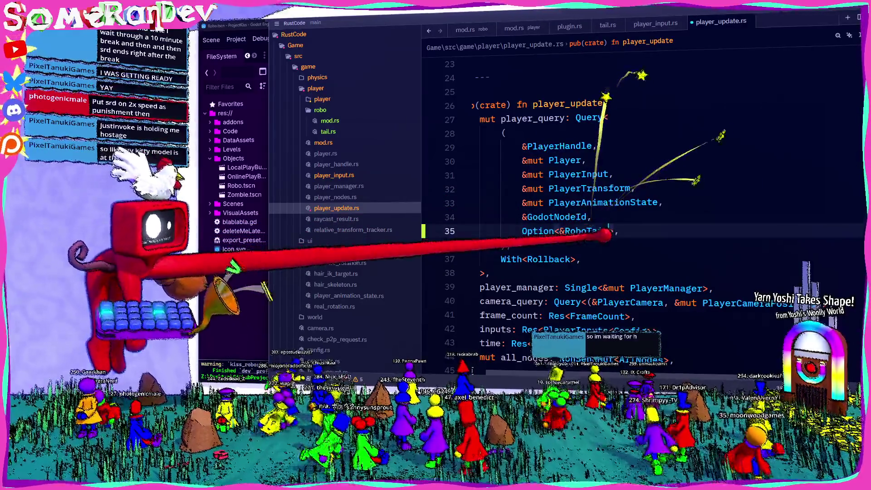
scroll(651, 244, "down", 5)
scroll(682, 232, "down", 15)
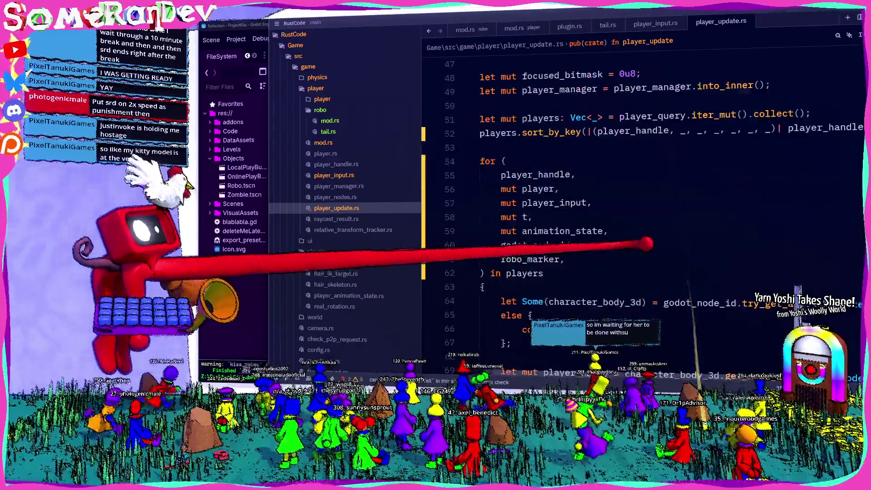
scroll(682, 232, "right", 5)
scroll(636, 245, "up", 7)
scroll(635, 245, "left", 5)
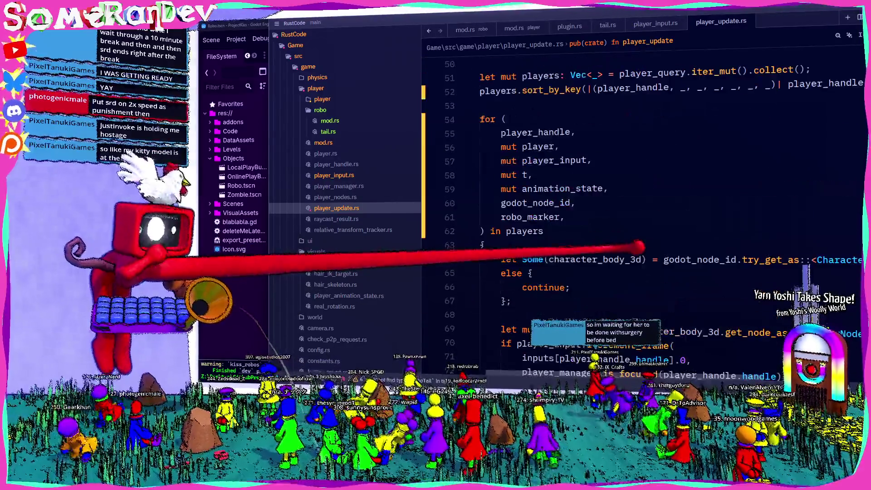
- Rename robo_marker to mut robo_tail in the line-61 loop binding
double_click(531, 216)
type("robo")
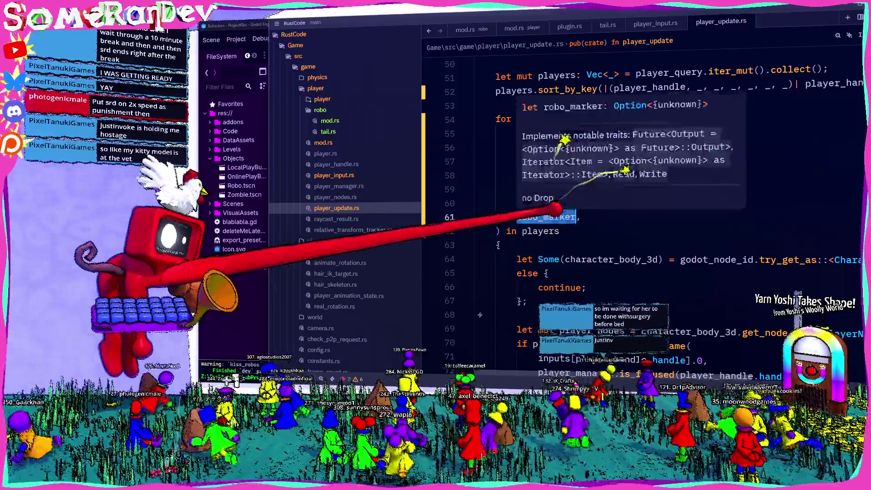
type("_tail")
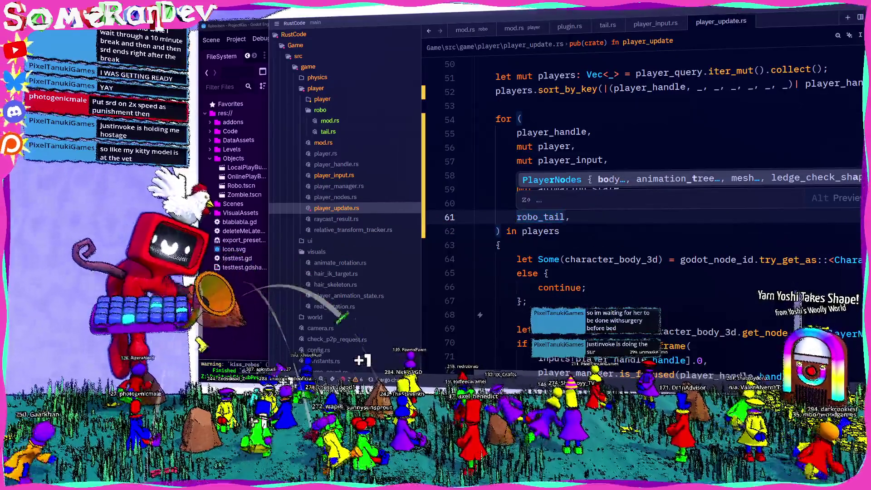
left_click(517, 217)
type("&muty")
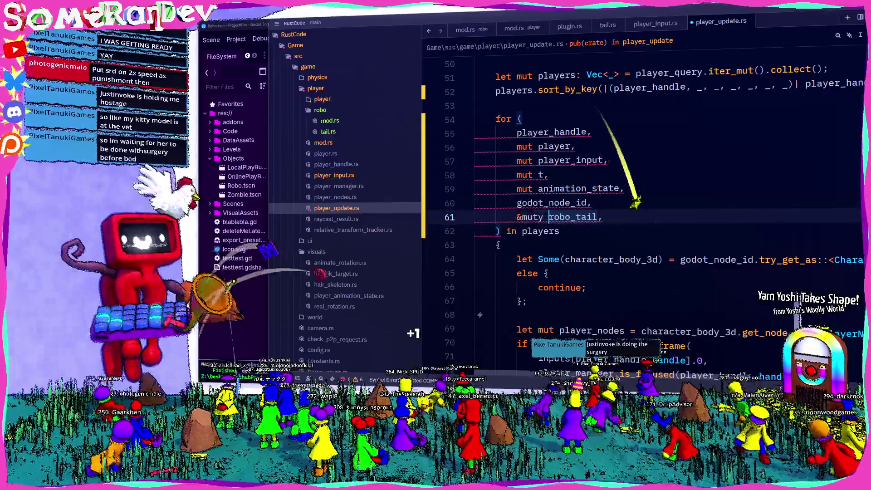
key("BackSpace")
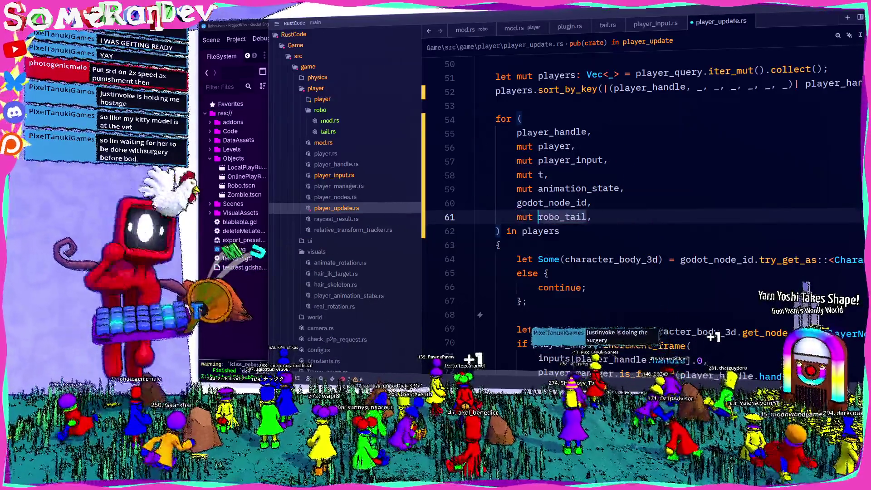
- Jump from RoboTail on line 35 to its declaration in tail.rs
scroll(635, 204, "up", 7)
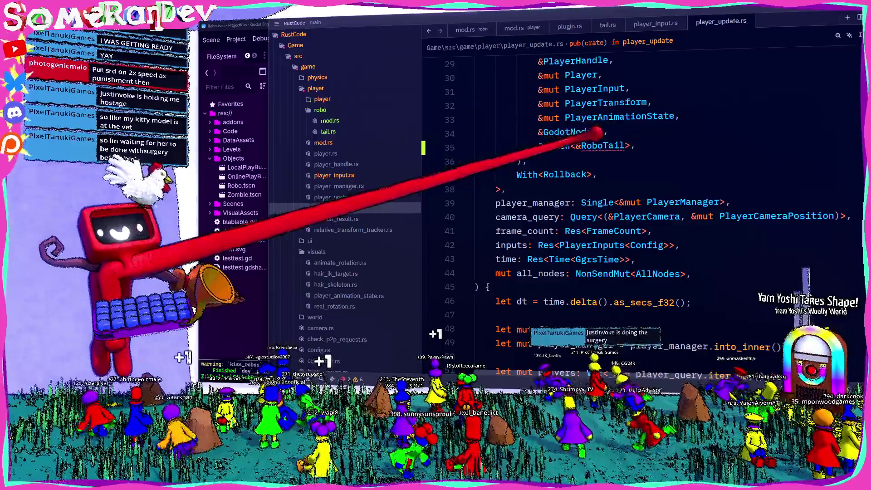
left_click(581, 145)
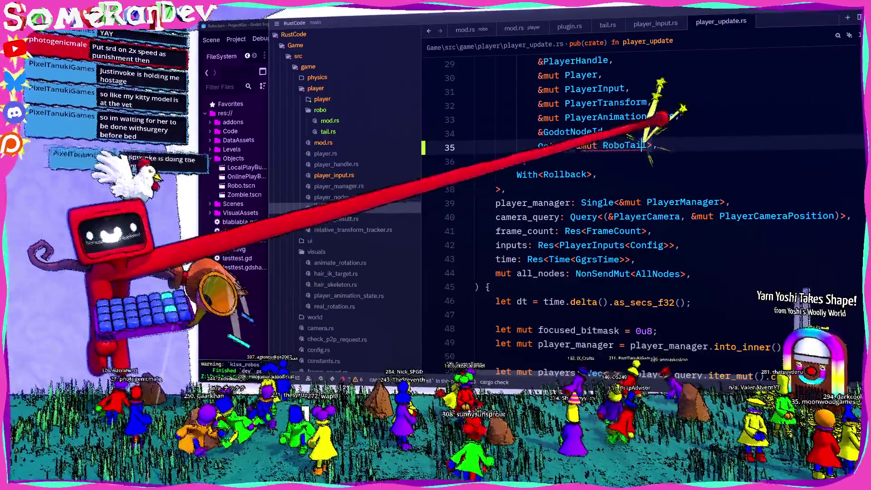
left_click(641, 145)
key("ctrl+b")
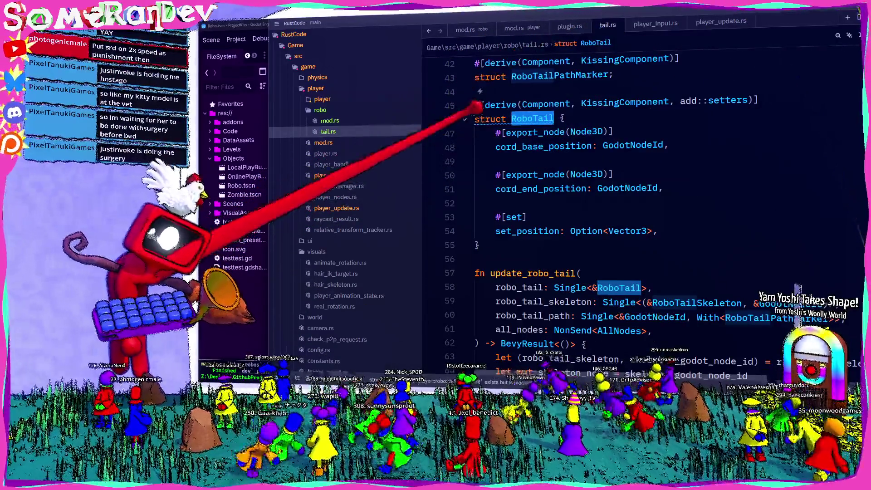
- Make struct RoboTail pub(crate) and retype RoboTail in player_update.rs to refresh suggestions
type("pub(crate)")
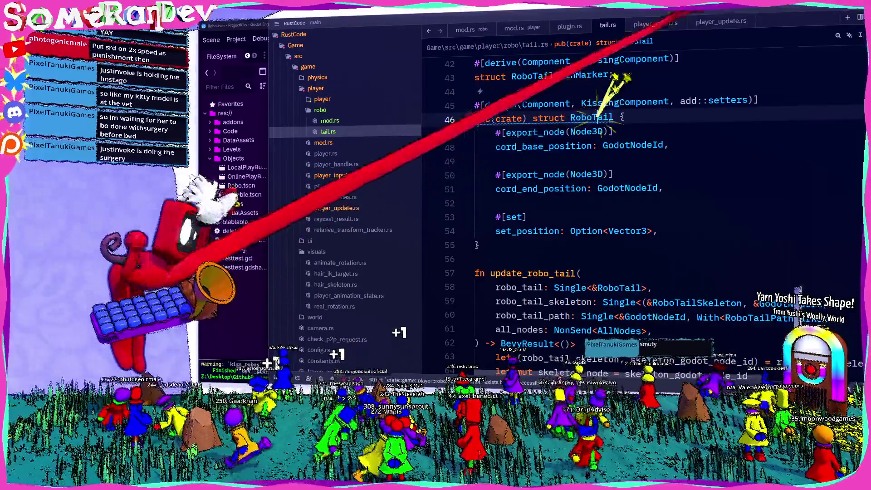
key("ctrl+alt+Left")
key("BackSpace")
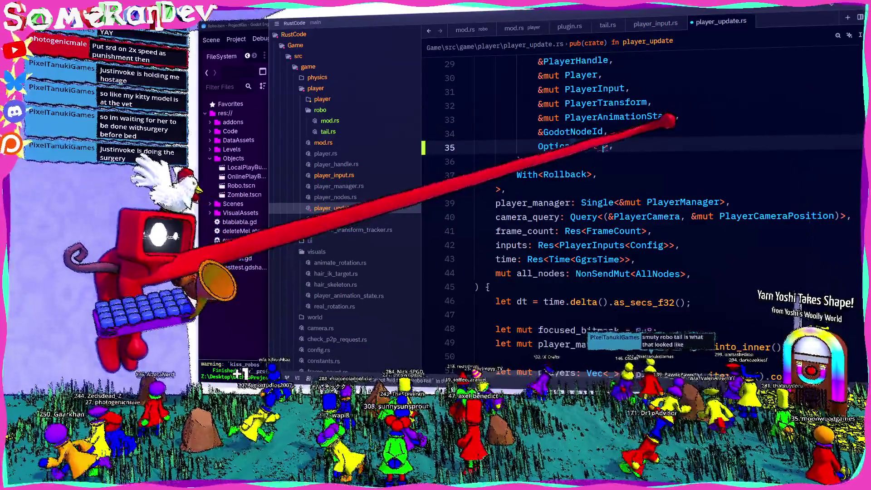
key("BackSpace")
key("BackSpace")
key("BackSpace")
type("T")
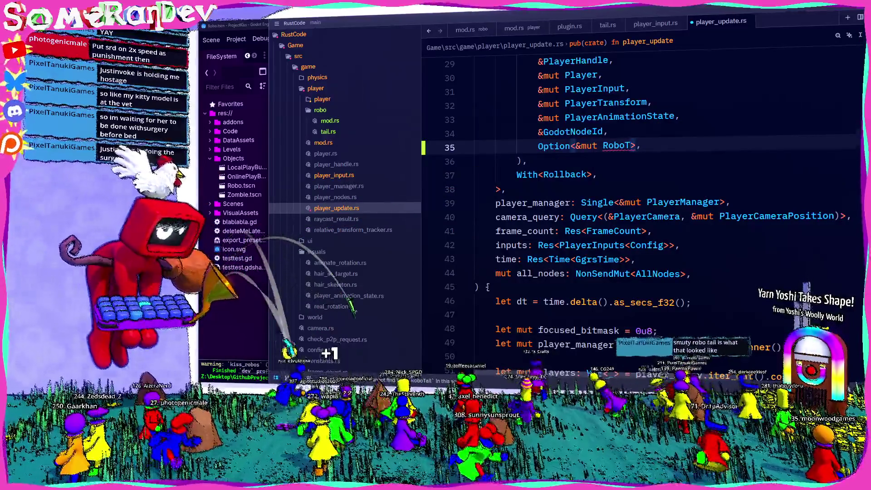
- Make mod tail pub(crate) in robo/mod.rs and return to player_update.rs line 35
left_click(328, 131)
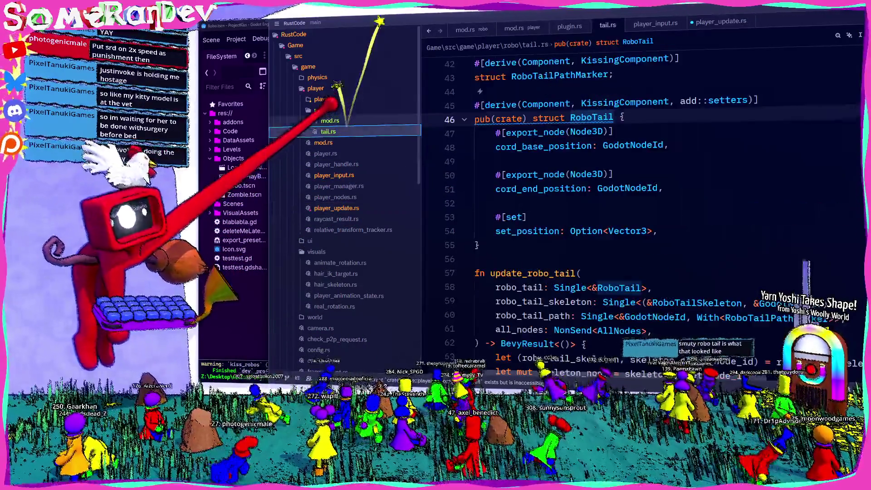
left_click(330, 120)
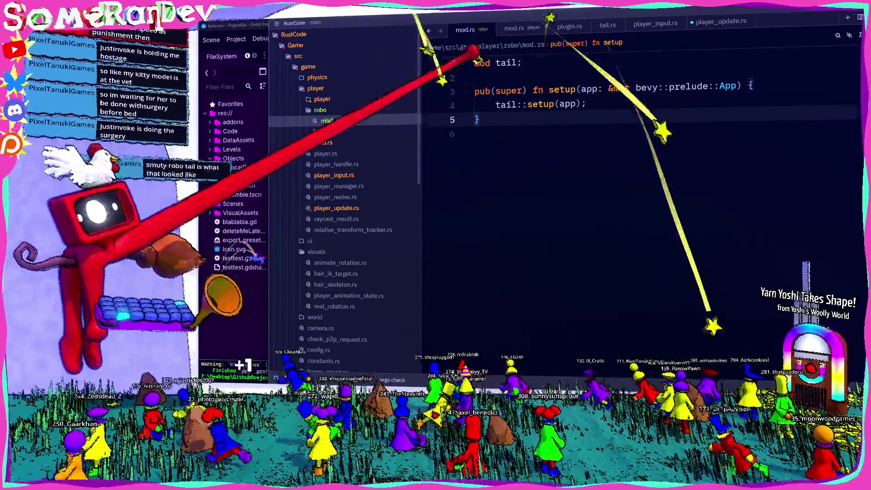
type("pub(crate)")
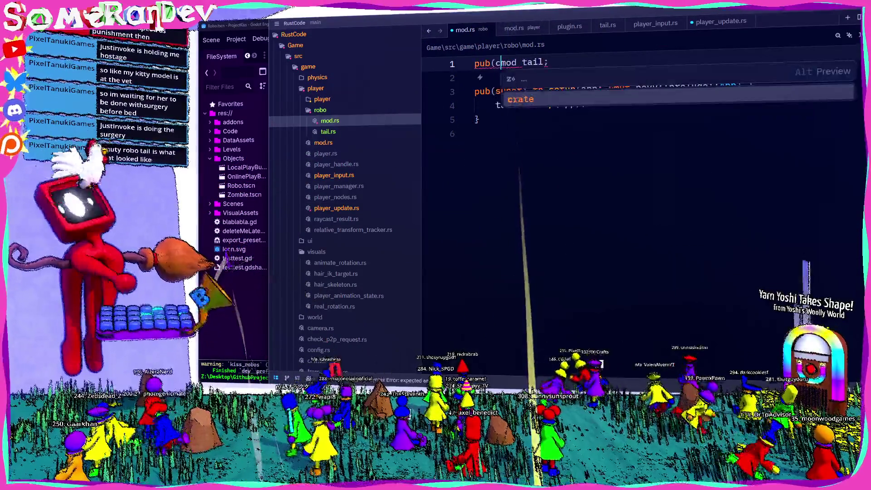
left_click(336, 207)
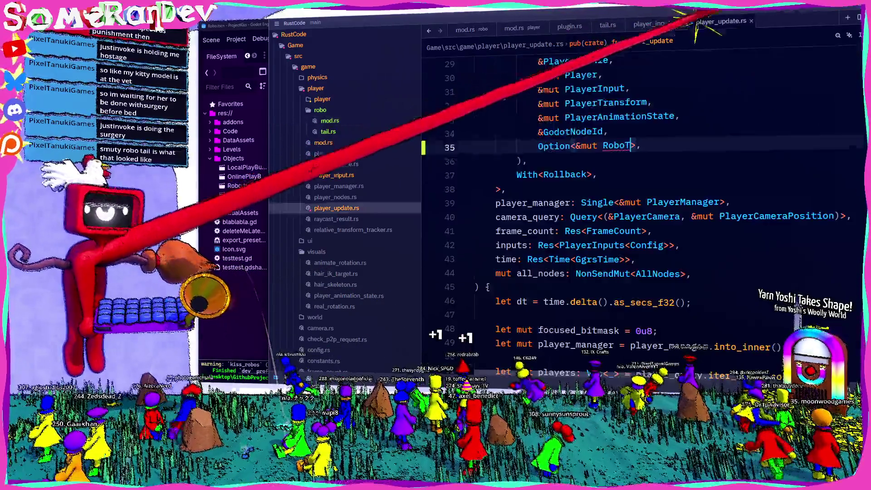
- Accept the RoboTail completion with its import, check robo_tail's type, and scroll to line 79
type("a")
key("Return")
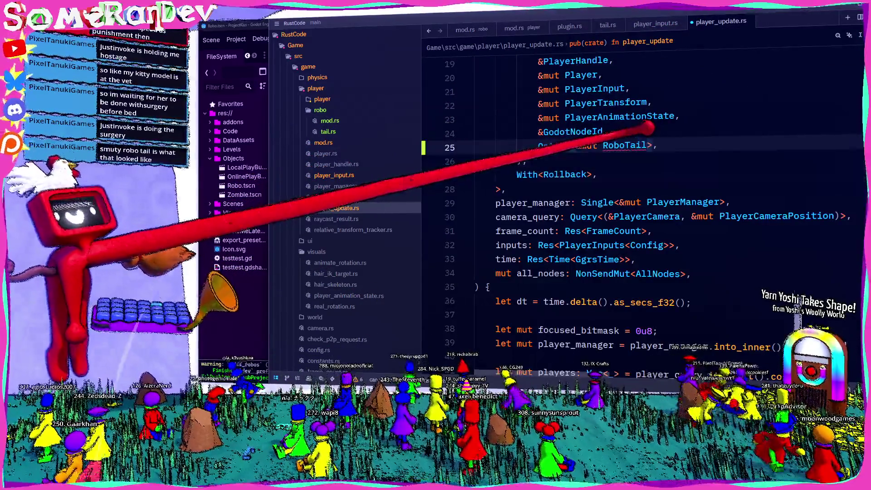
scroll(593, 219, "down", 6)
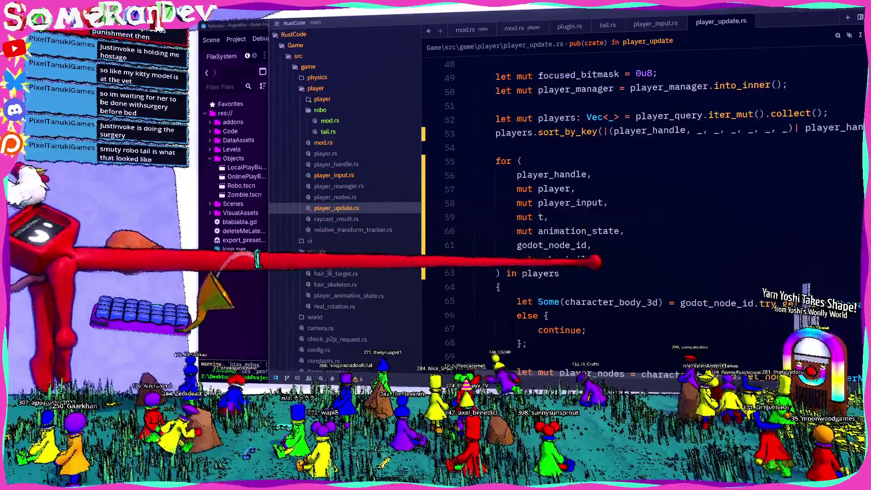
double_click(562, 259)
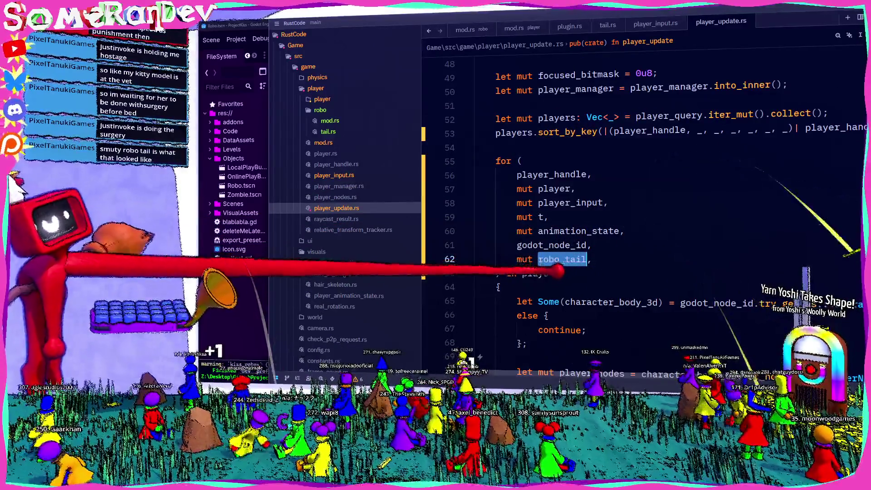
mouse_move(542, 273)
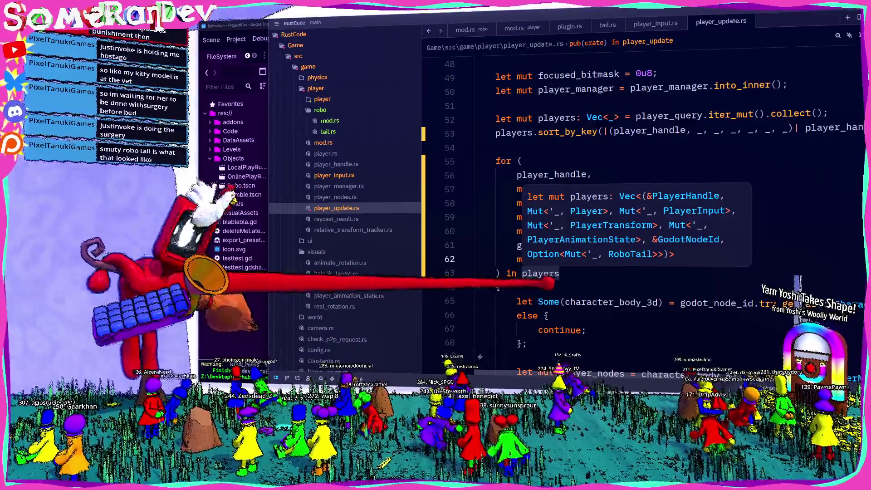
double_click(562, 259)
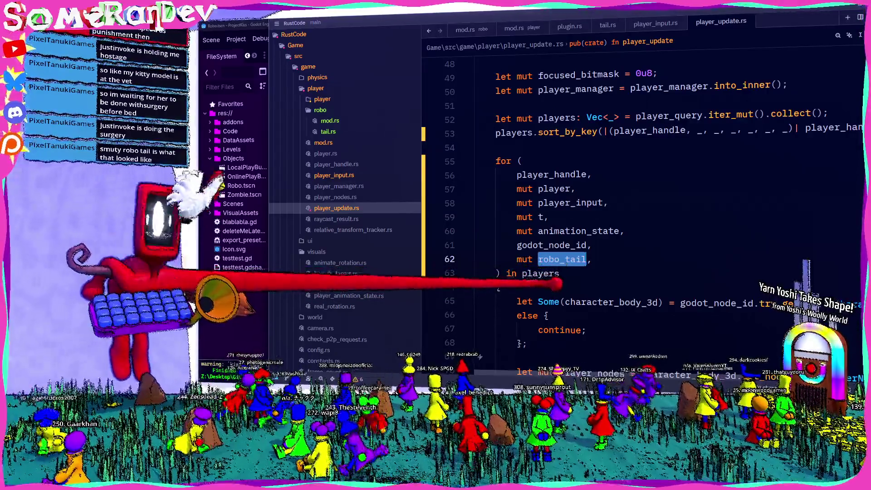
mouse_move(540, 273)
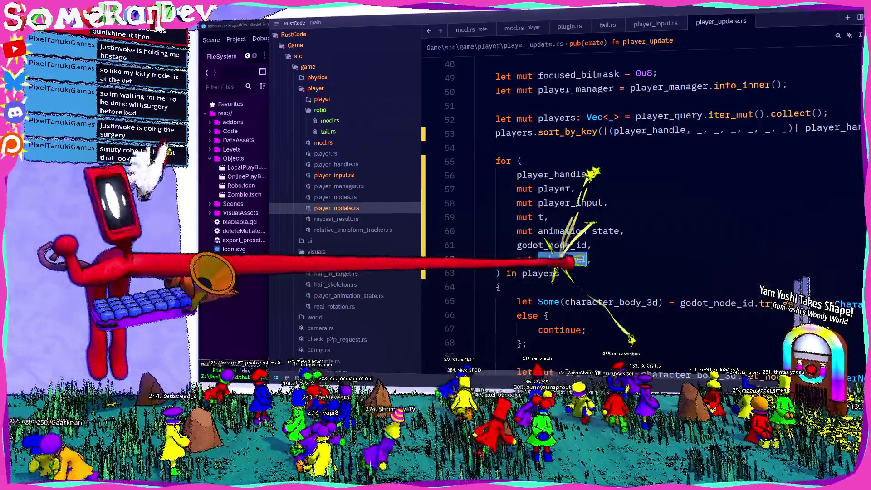
mouse_move(566, 260)
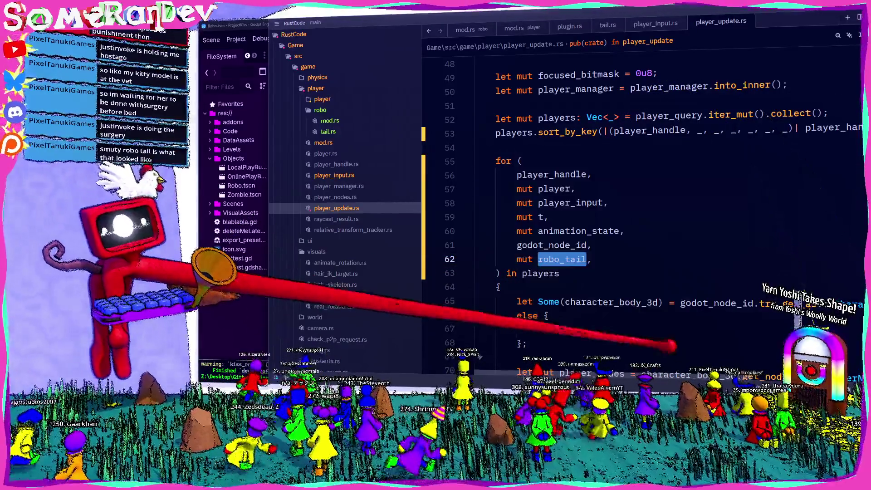
scroll(798, 288, "down", 8)
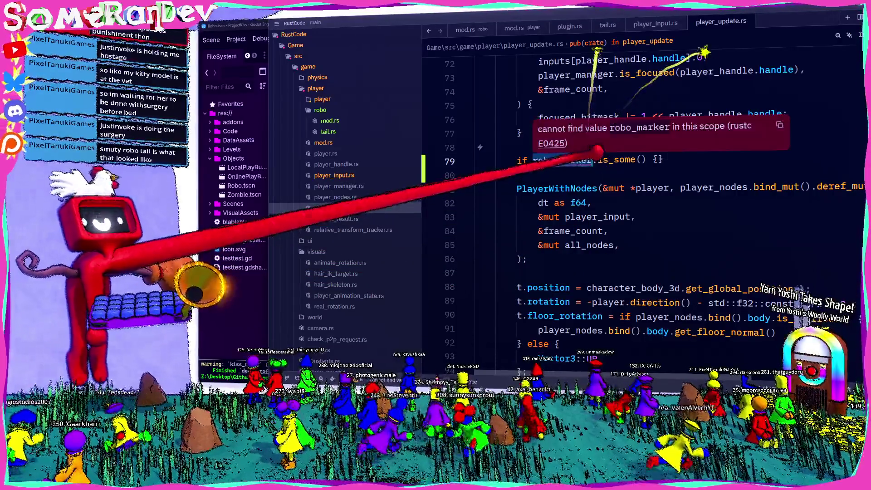
- Replace the line-79 is_some check with if let Some(robo_tail) = robo_tail {}
left_click(556, 160)
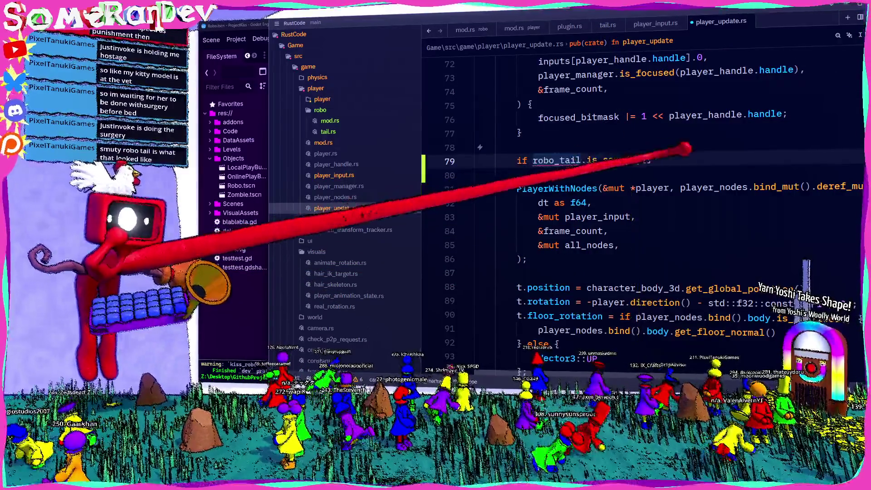
key("shift+End")
mouse_move(556, 160)
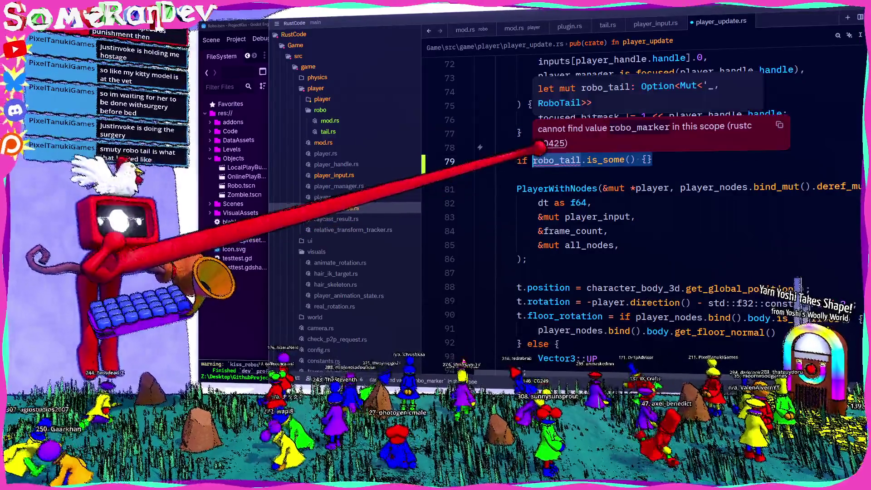
key("BackSpace")
type("let S")
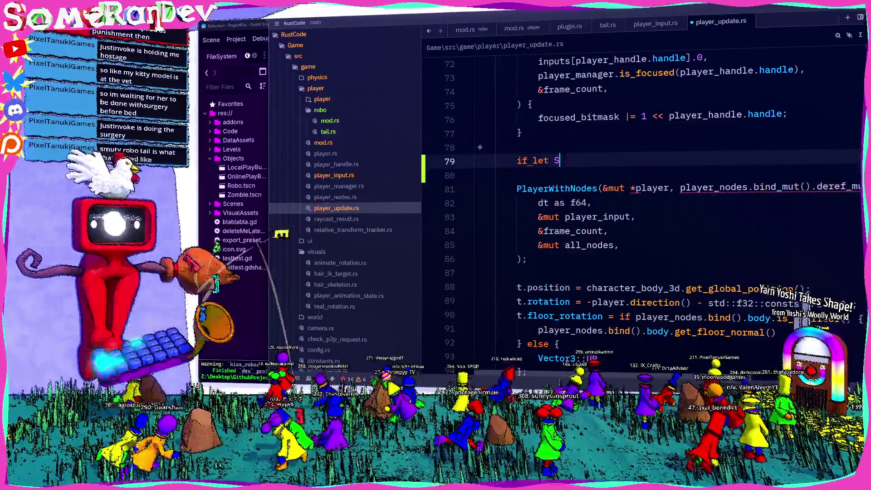
type("ome(robo_tail) = robo_tail {")
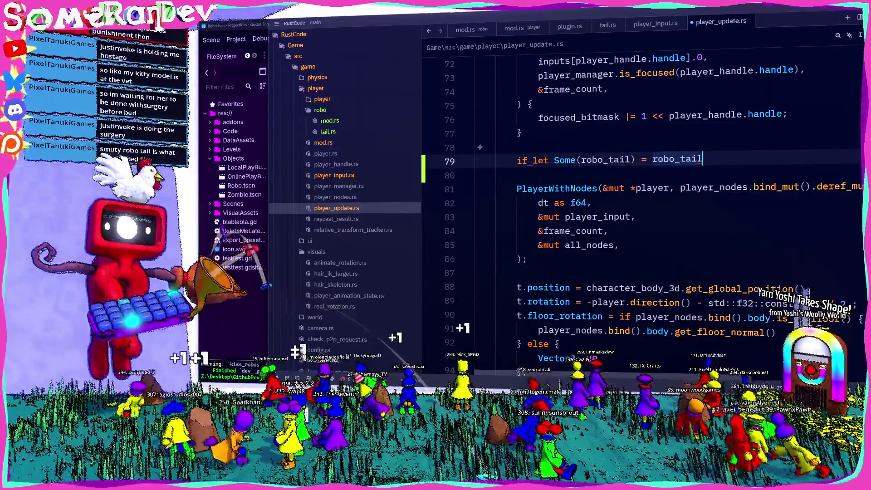
key("Return")
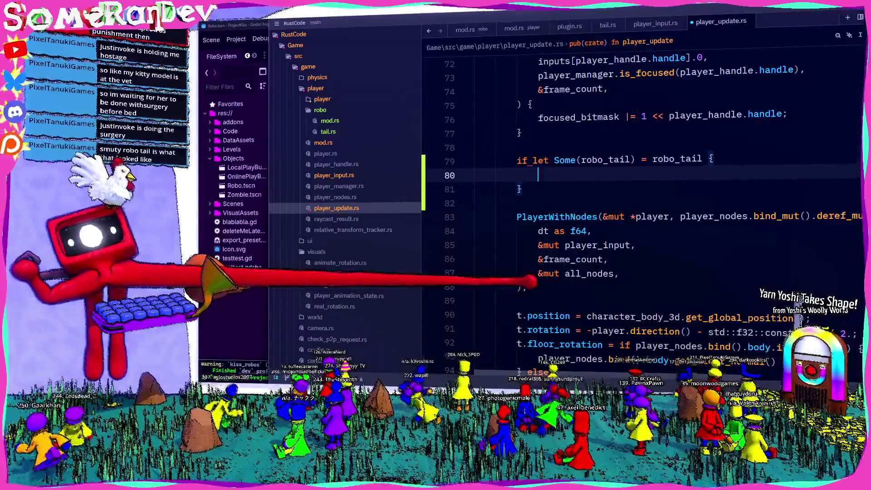
key("BackSpace")
key("Delete")
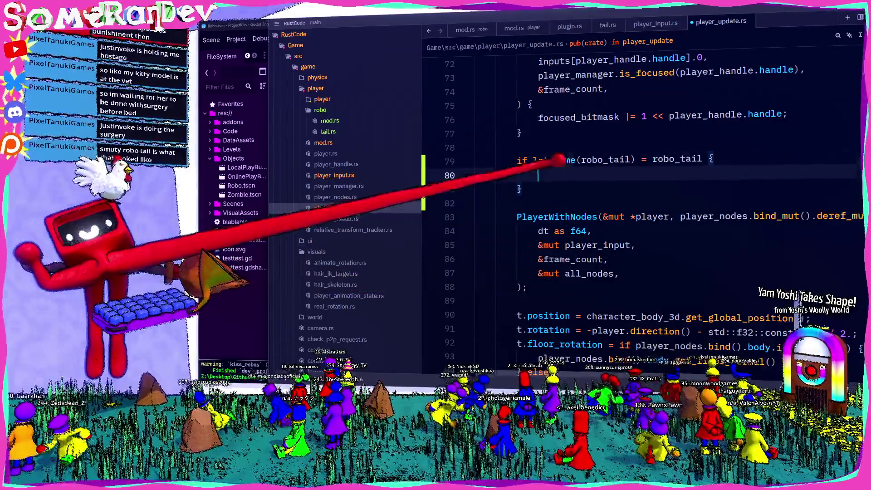
- Add a player_input.interact_pressed_this_frame(frame_count) call inside the if-let block
double_click(605, 160)
left_click(713, 159)
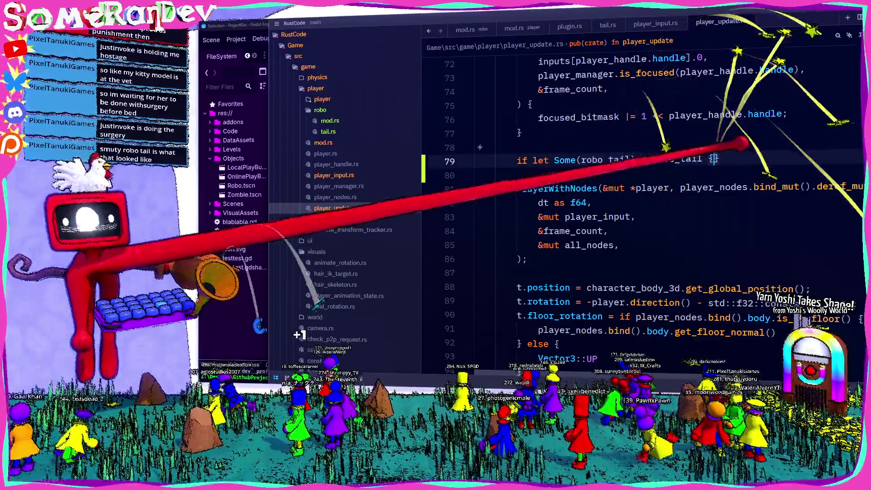
key("Return")
scroll(634, 205, "up", 3)
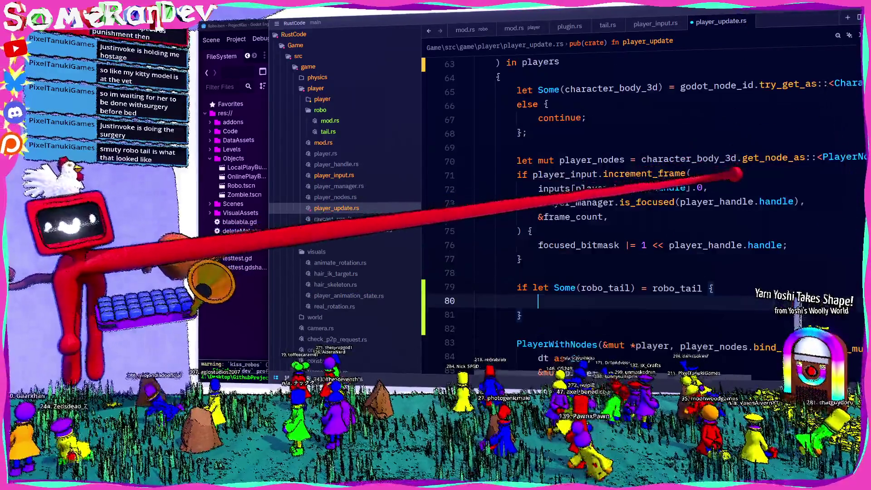
type("[;aue")
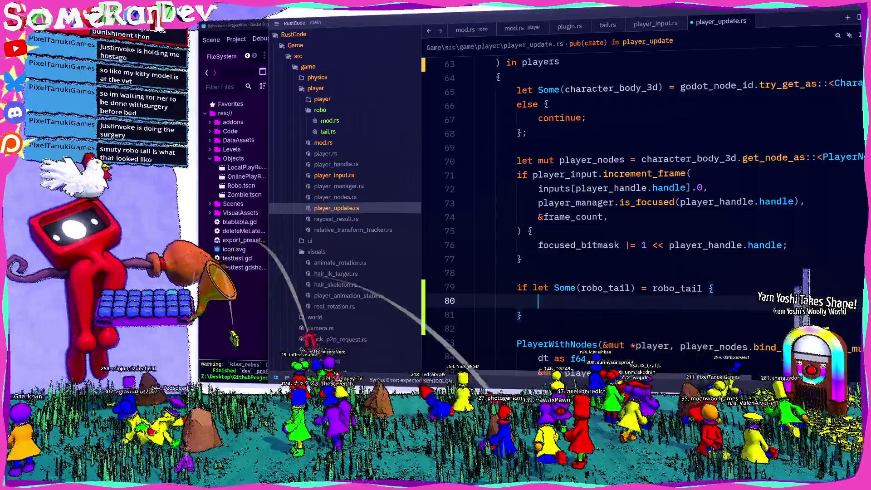
type("yer_")
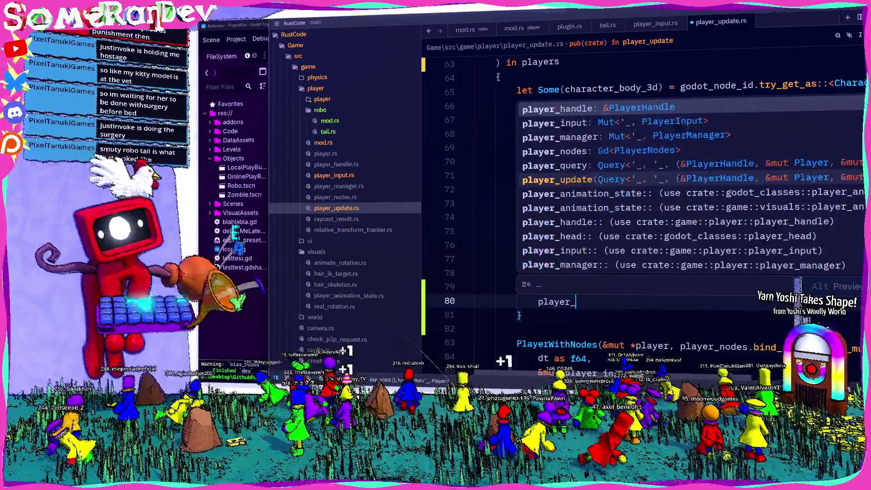
type("input.")
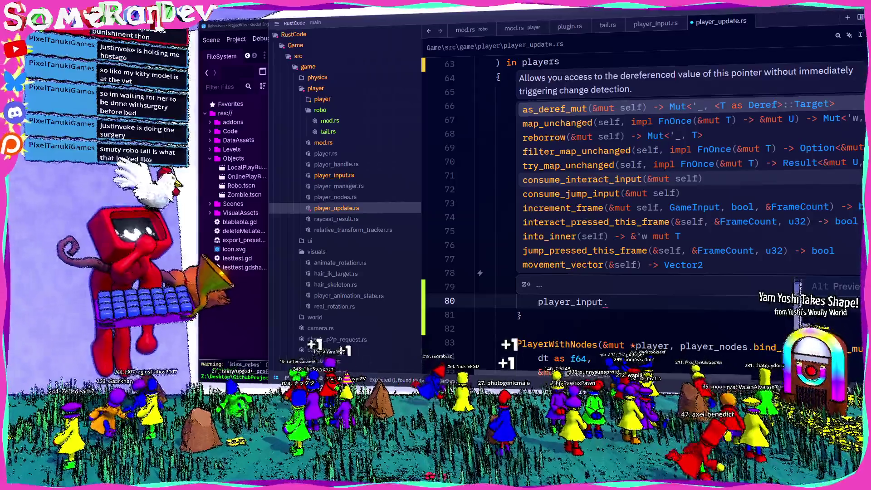
type("is_in")
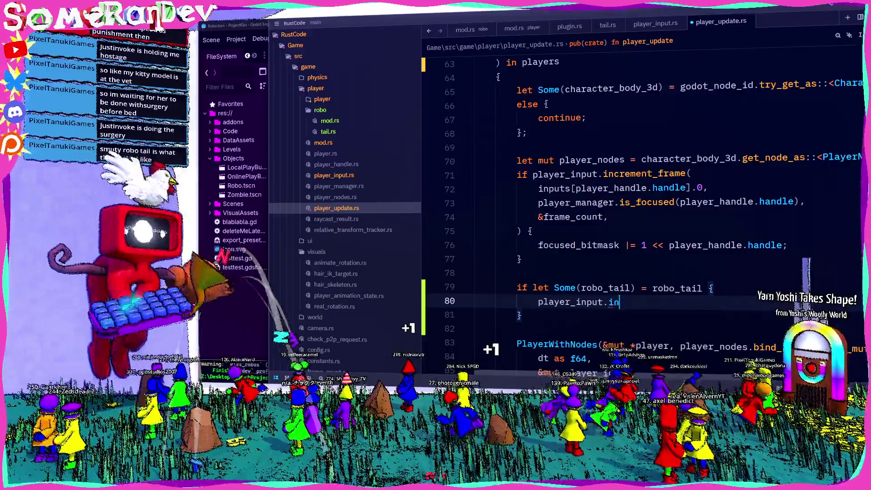
type("terac")
key("Return")
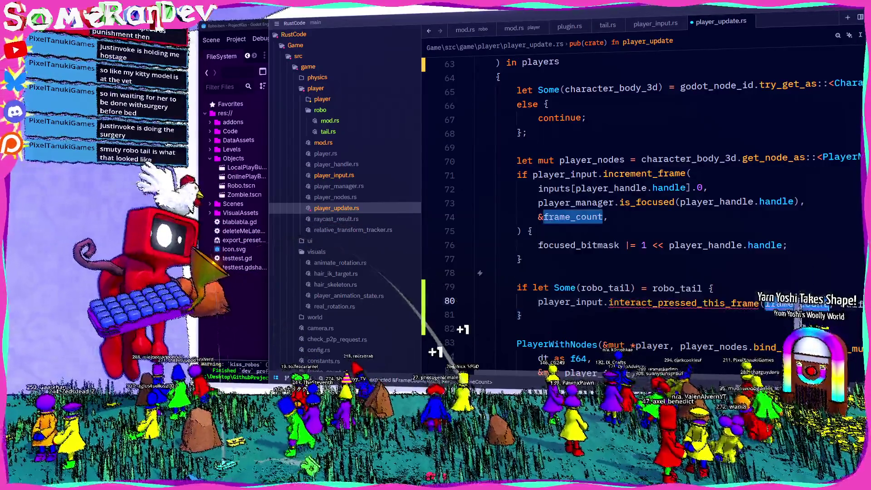
key("Escape")
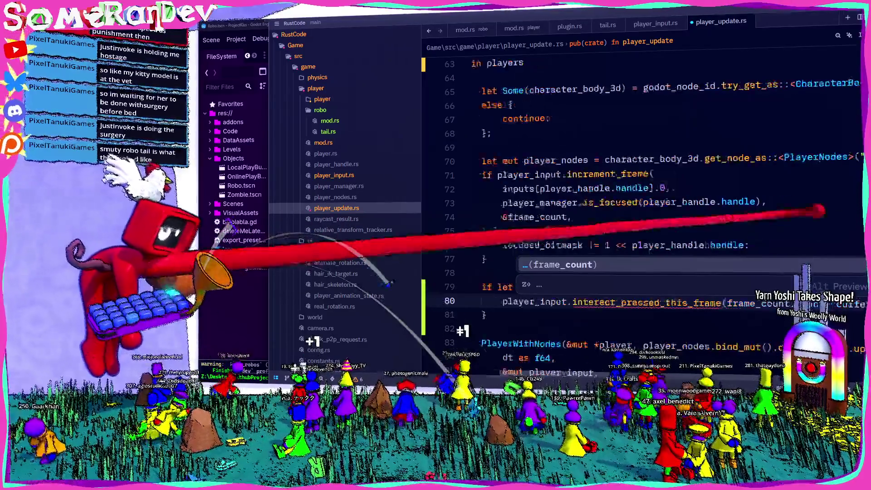
key("End")
key("Home")
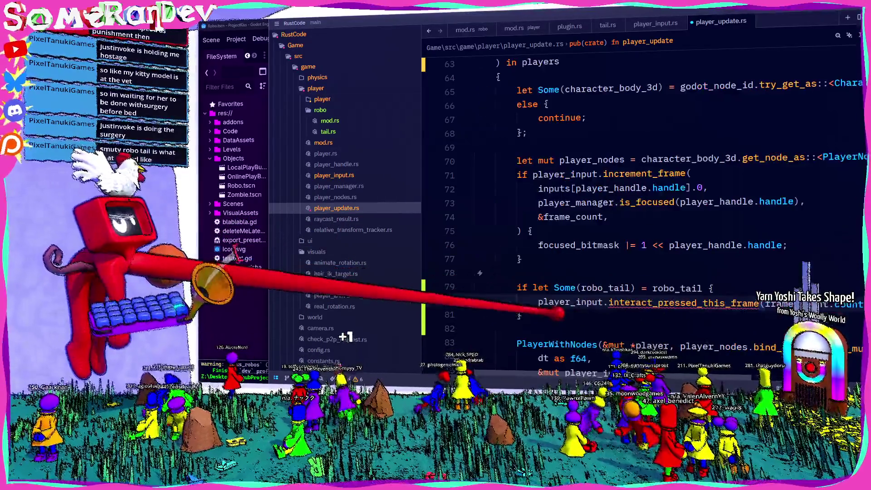
- Wrap that call in an if calling robo_tail.set_set_position(player), then look up player's definition
type("if")
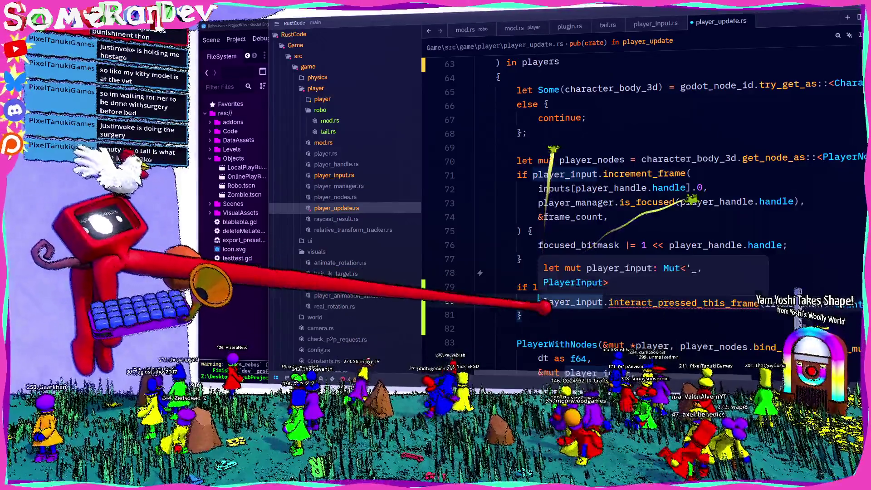
key("End")
type("{")
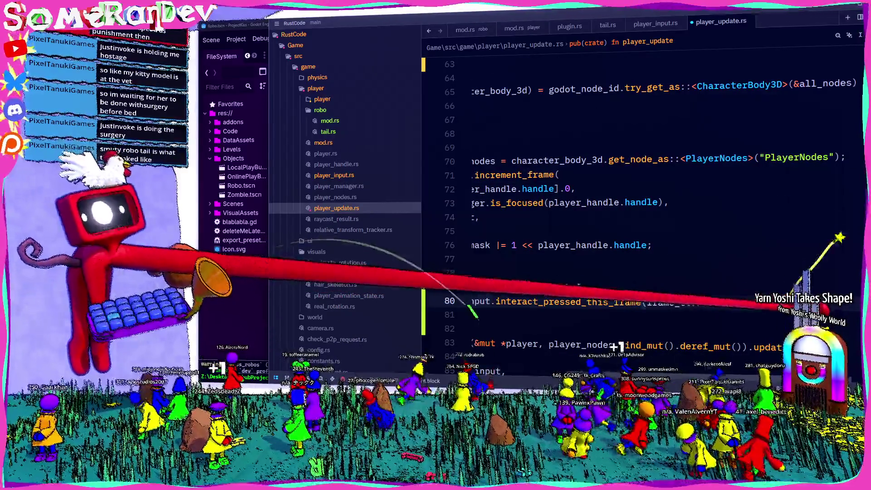
key("Return")
type("robo_tail.")
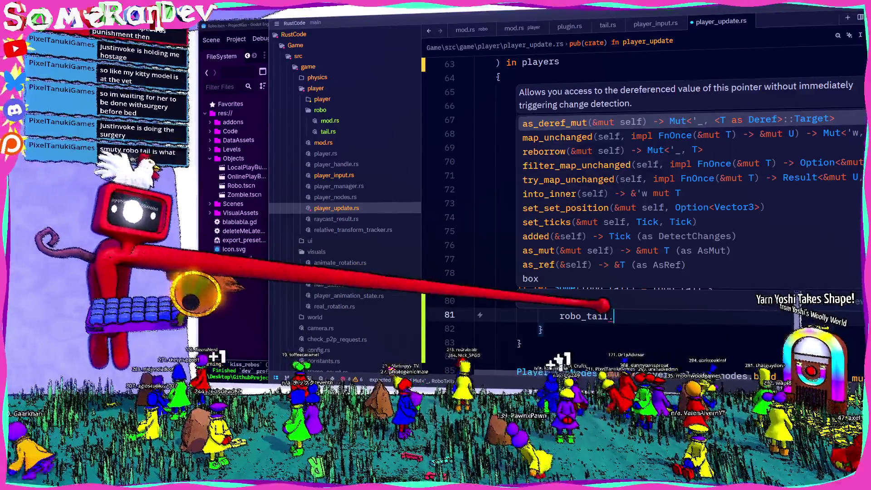
type("set_set_po")
key("Return")
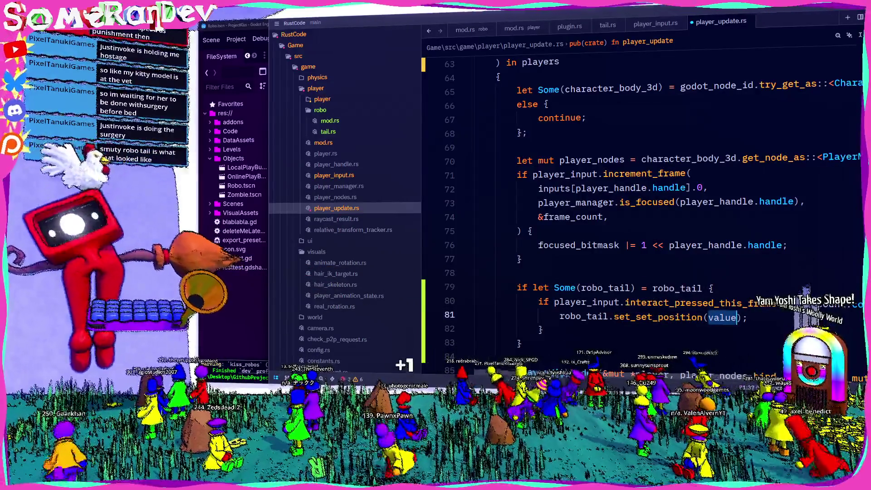
type("player.")
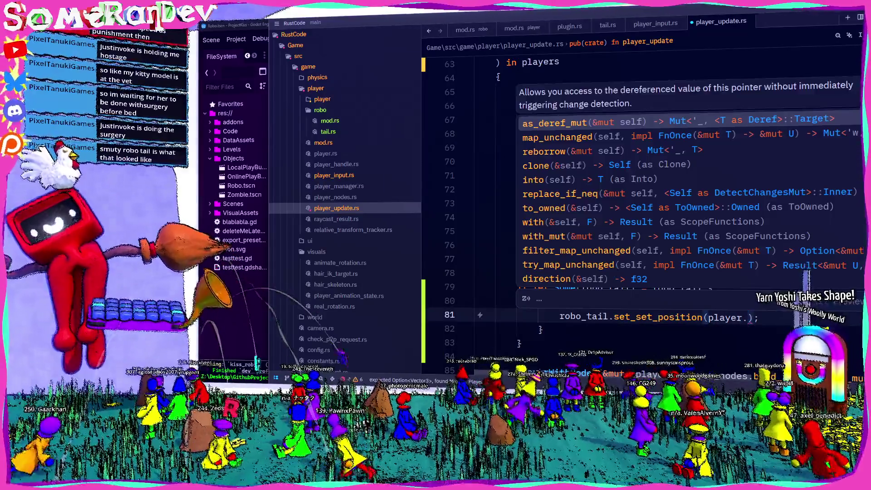
type("po")
key("BackSpace")
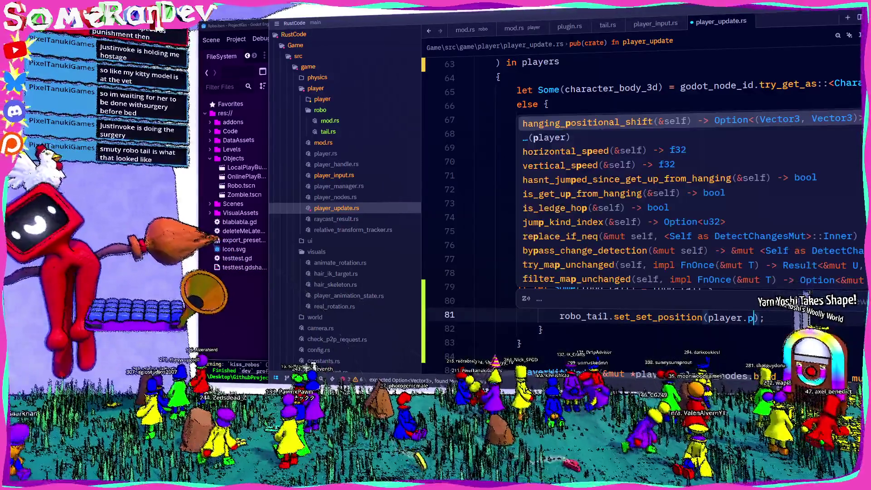
key("BackSpace")
key("BackSpace")
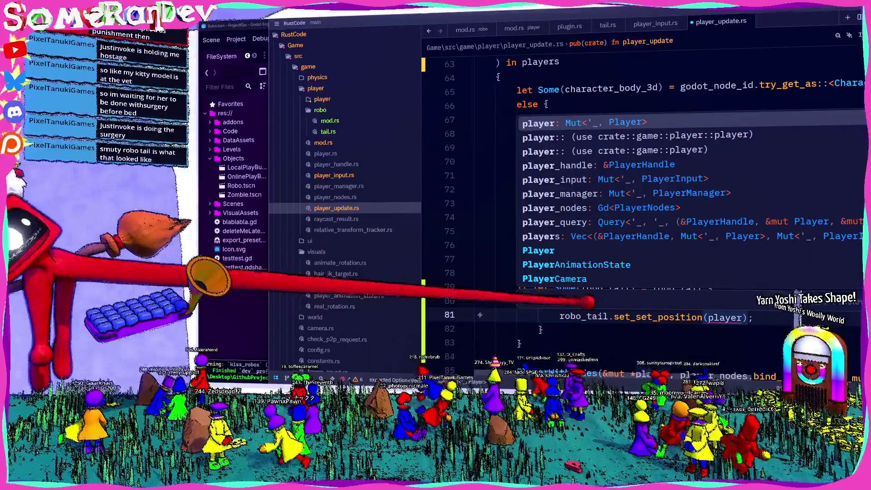
key("F12")
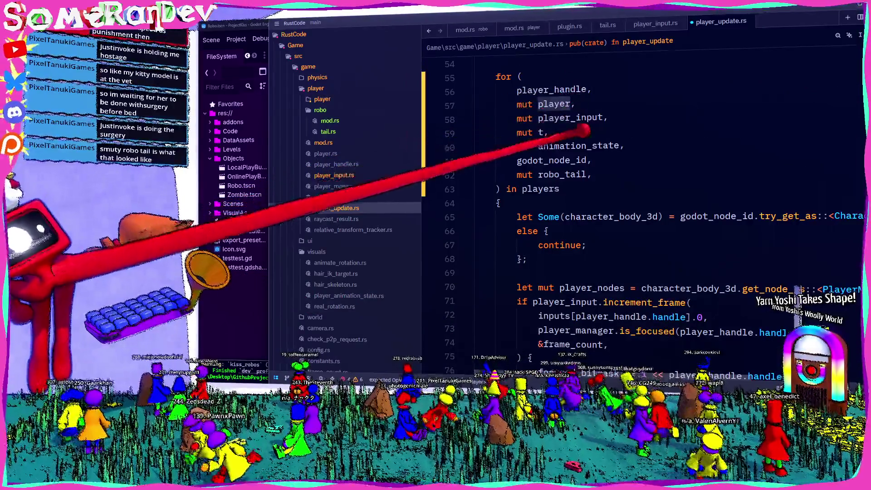
scroll(635, 204, "down", 5)
- Complete line 81 as robo_tail.set_set_position(Some(t.position)) and save
left_click(719, 231)
type("robo_tail.set set_positi")
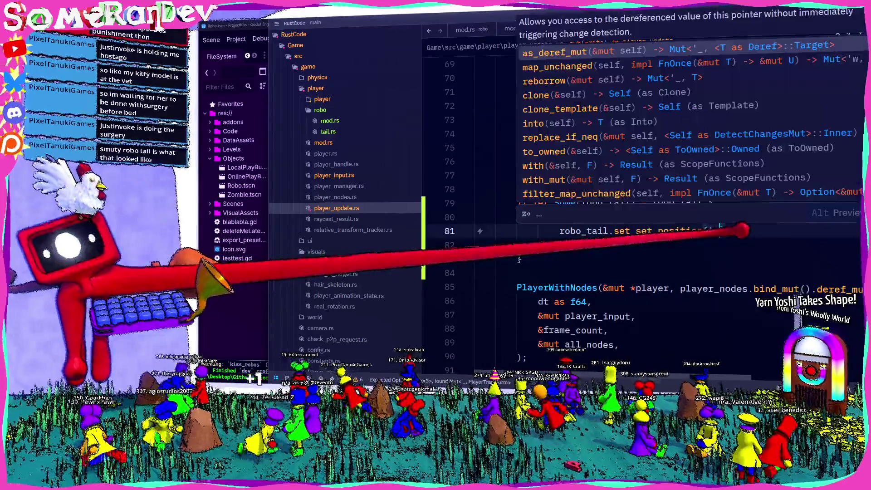
key("Tab")
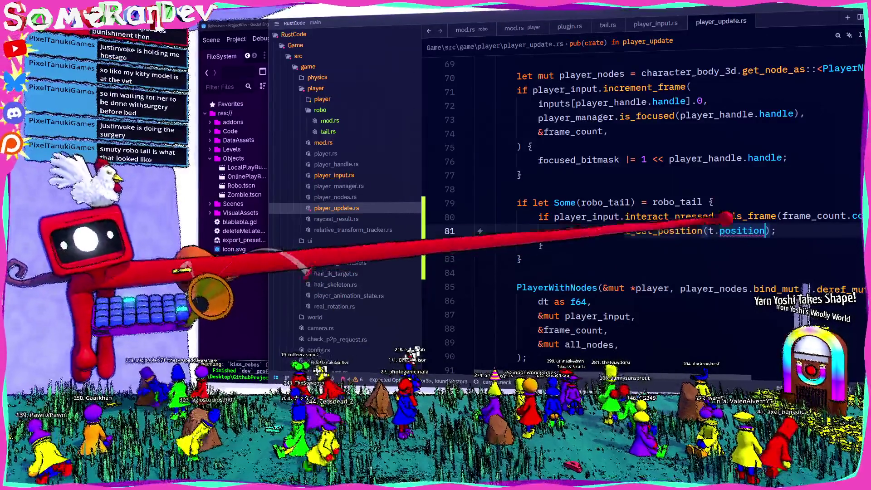
mouse_move(707, 231)
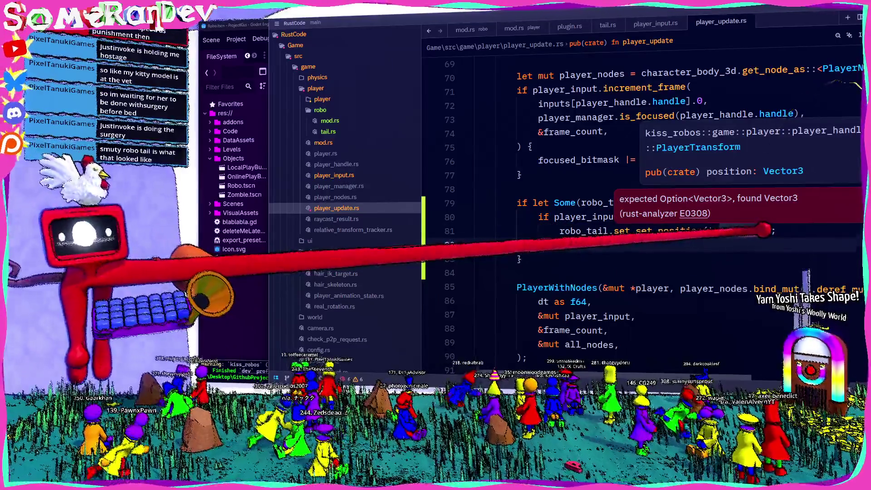
double_click(741, 230)
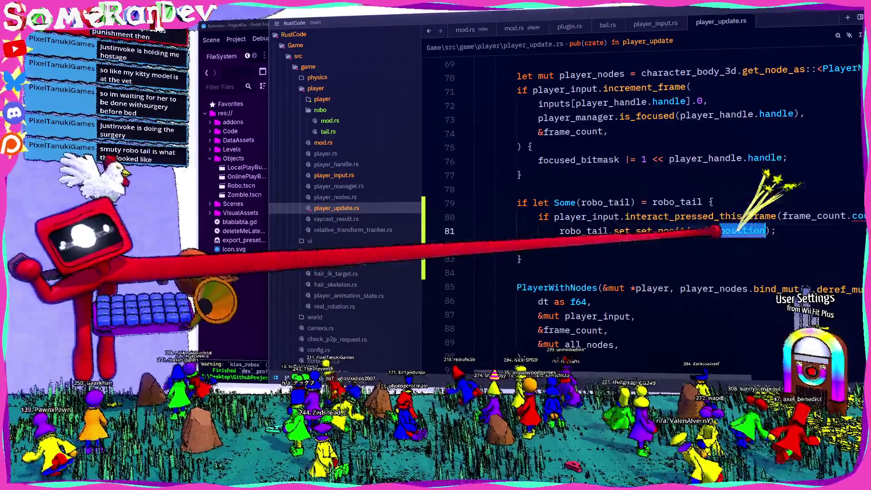
type("S")
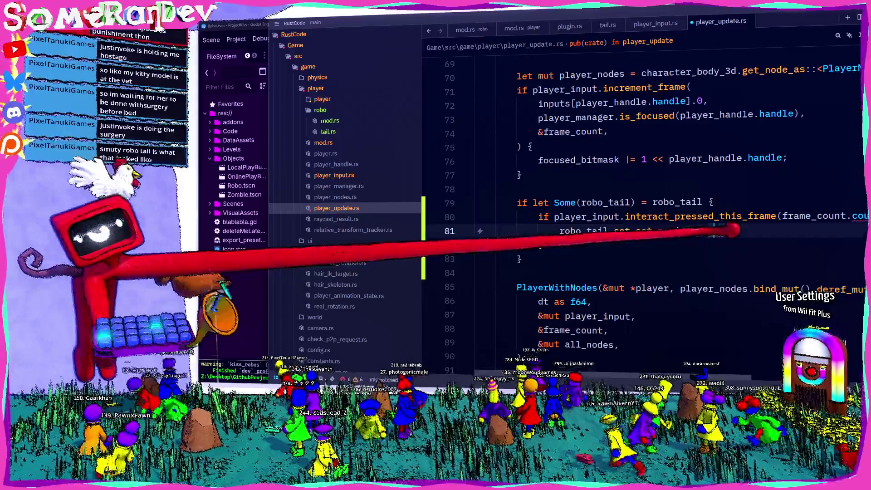
key("ctrl+z")
type("(")
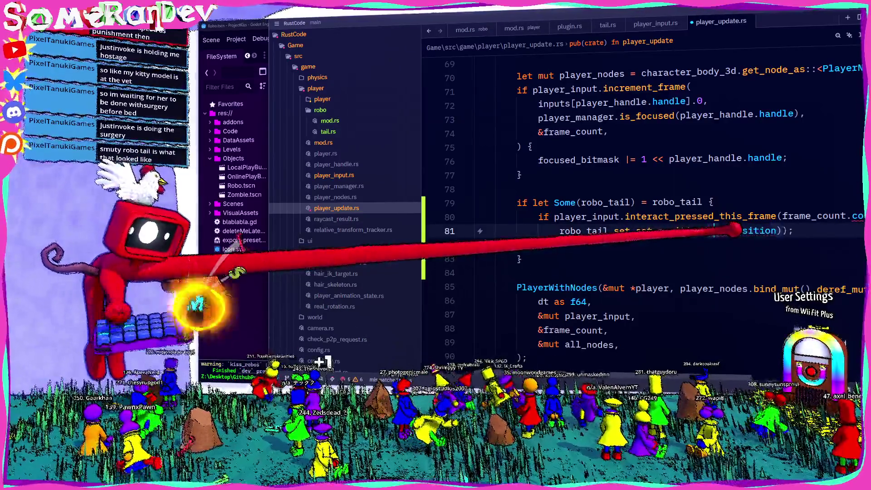
key("ctrl+s")
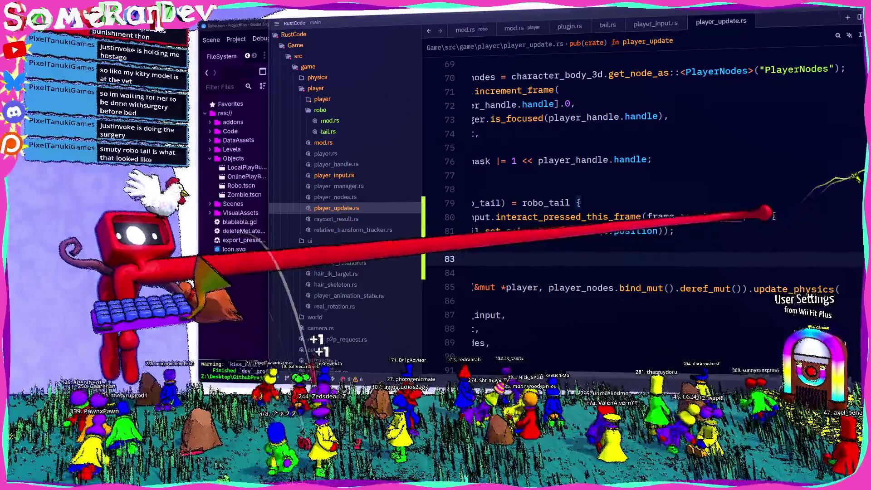
- Try frame_count.frame on line 80, then revert to &frame_count and save
left_click(774, 216)
type(".")
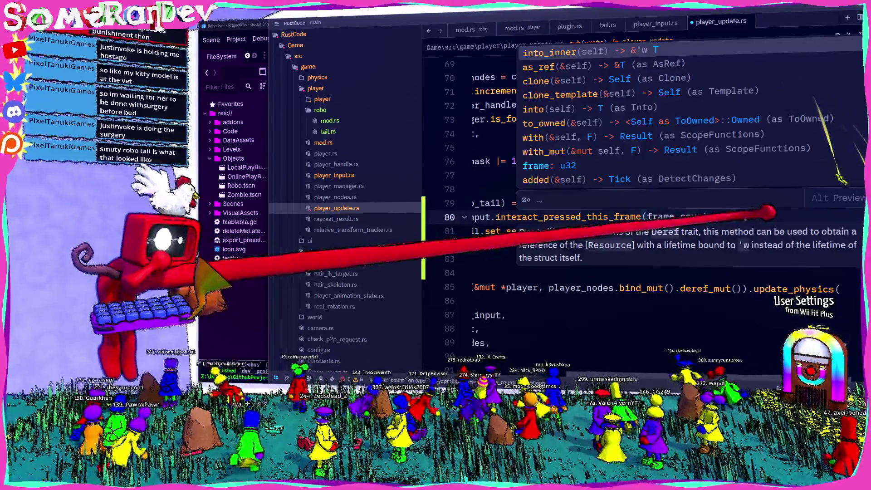
key("Down")
key("Down")
key("Down")
key("Return")
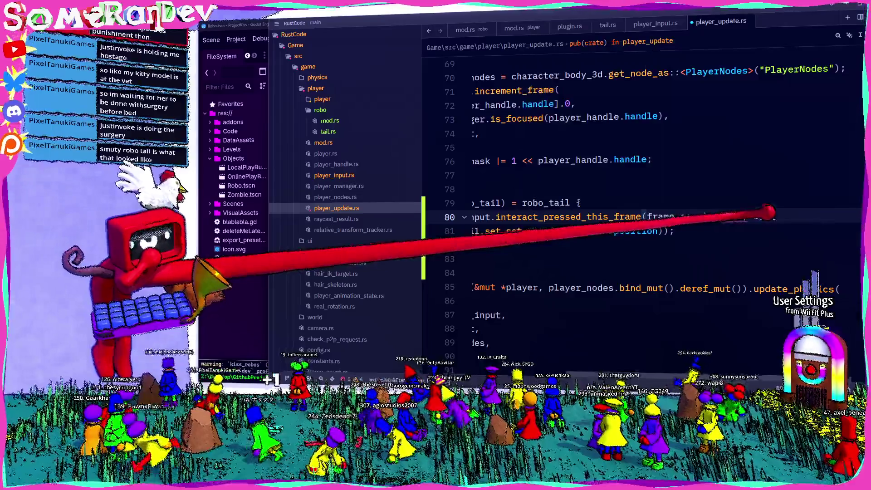
key("ctrl+s")
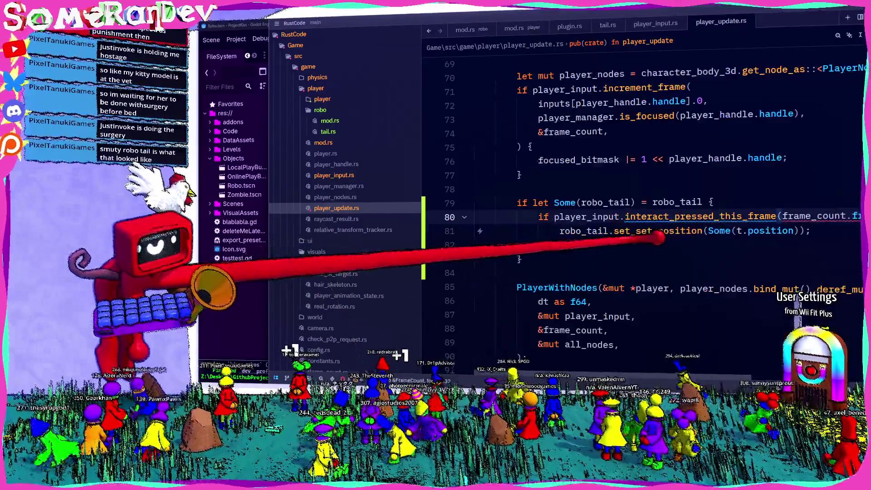
scroll(634, 204, "right", 2)
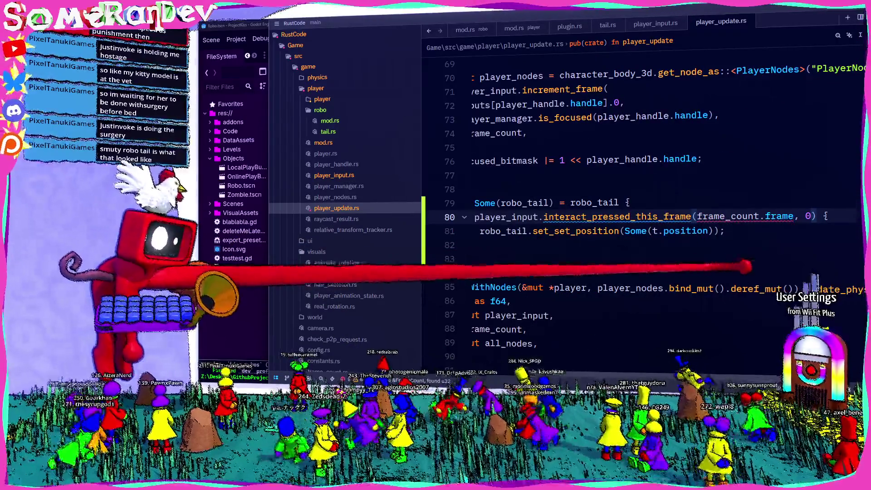
scroll(746, 267, "right", 2)
mouse_move(751, 209)
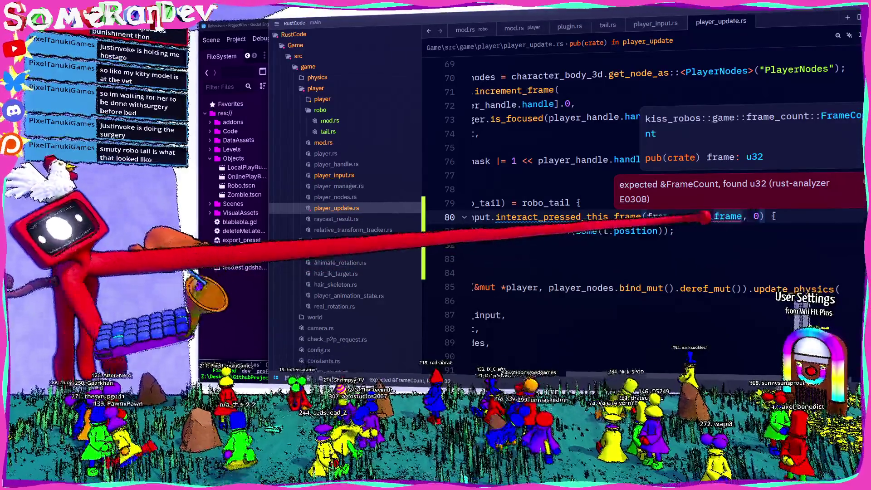
key("BackSpace")
key("BackSpace")
key("BackSpace")
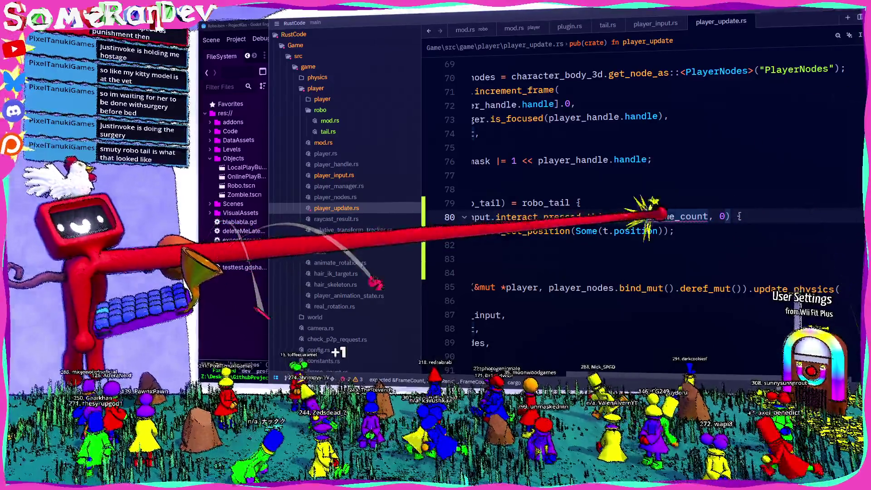
key("ctrl+s")
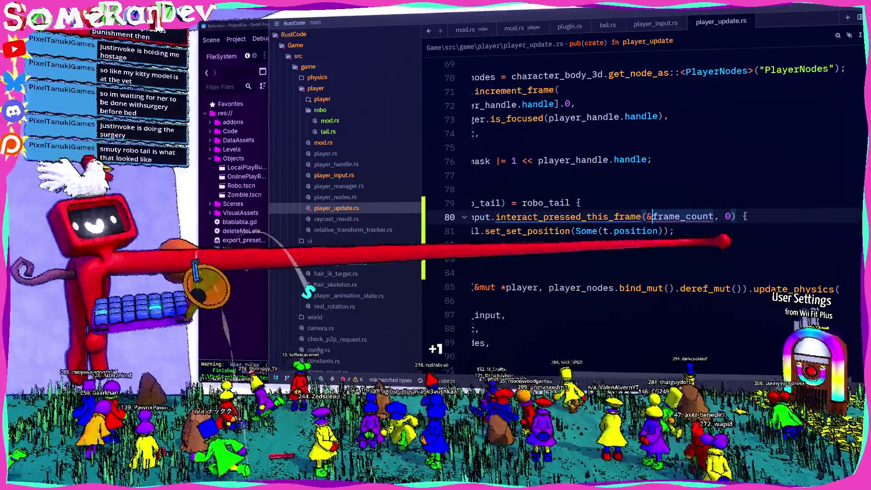
- Move to line 82's closing brace and bring up the terminal's build output
left_click(541, 245)
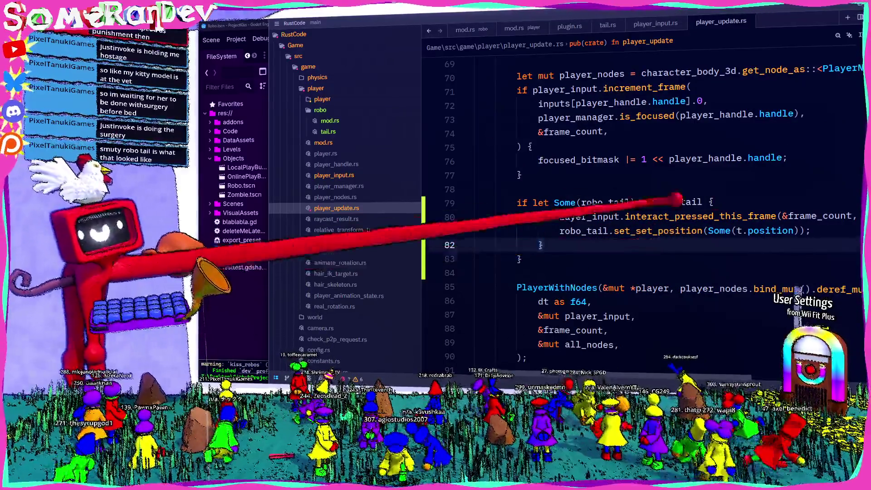
scroll(635, 204, "up", 5)
scroll(635, 204, "down", 3)
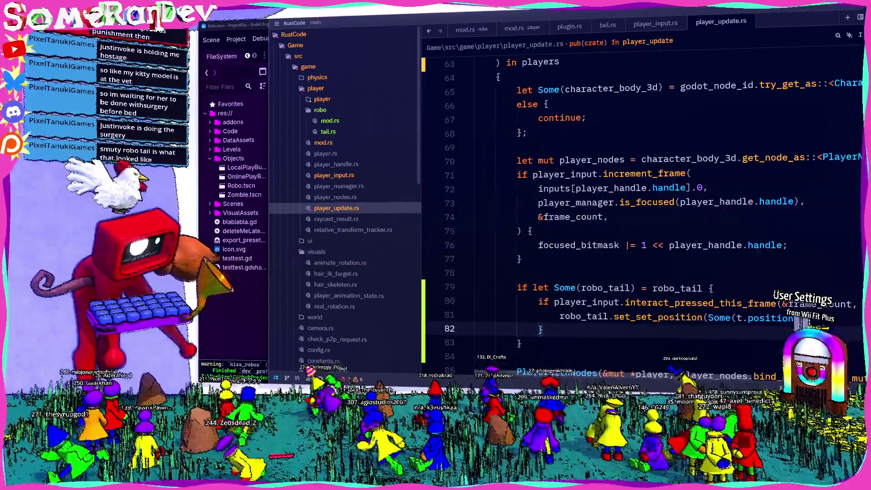
key("alt+Tab")
- Rerun cargo build, then add ', _' to line 139's camera-query pattern and save
key("Return")
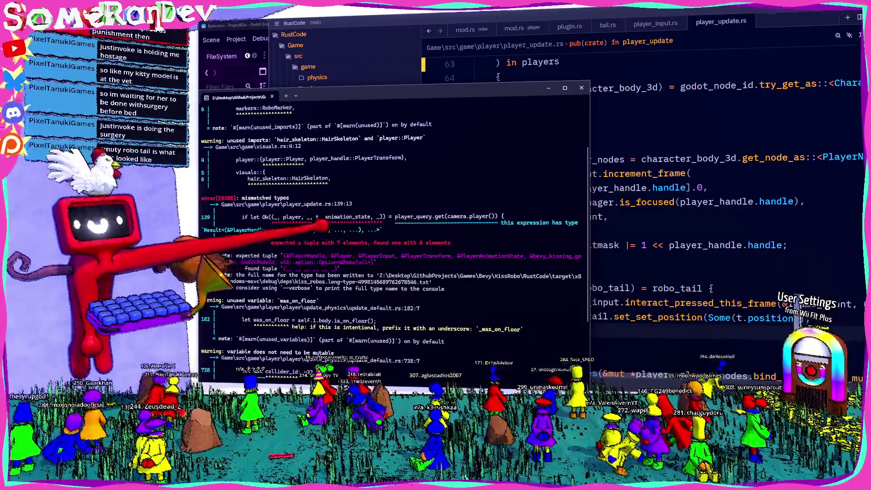
left_click(644, 263)
scroll(658, 268, "down", 15)
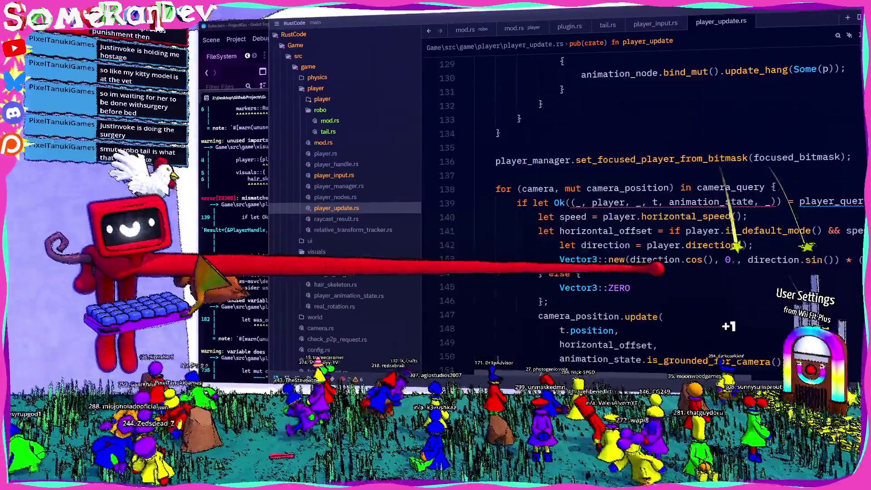
left_click(789, 202)
type(", _")
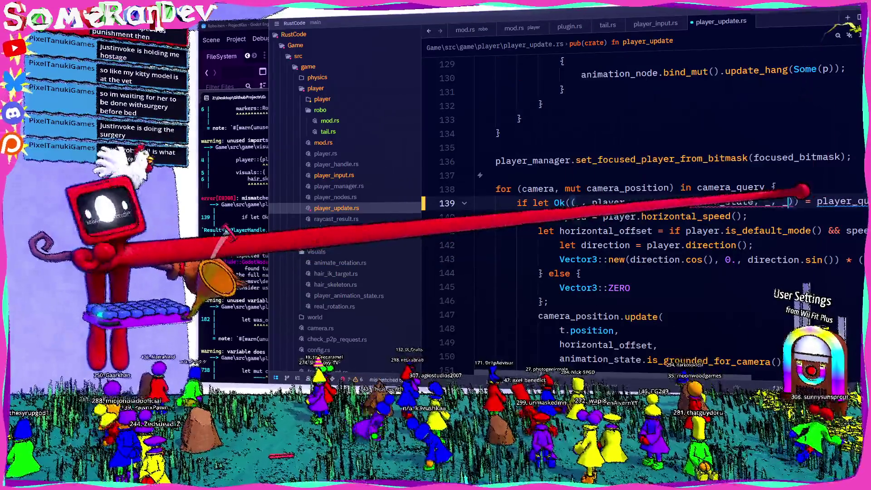
key("ctrl+s")
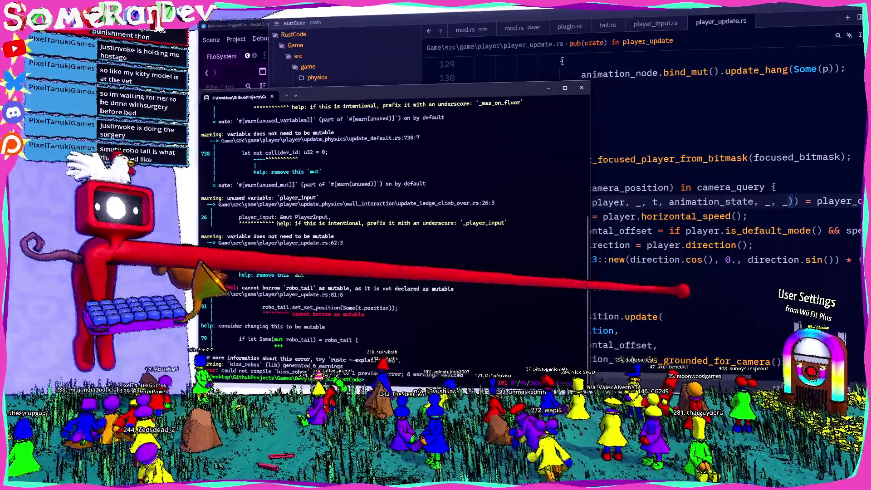
left_click(688, 293)
scroll(635, 204, "up", 13)
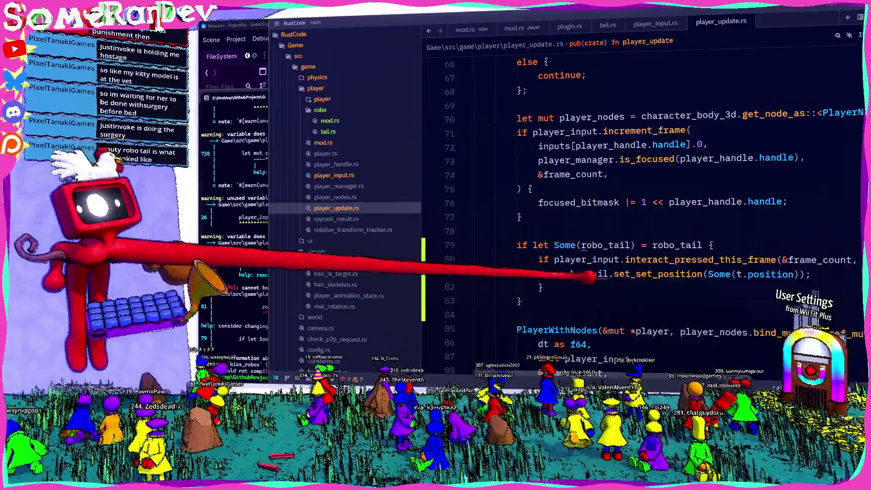
- Move mut from the loop-header robo_tail to the line-79 if-let, save, rebuild, and switch to Godot
left_click(604, 245)
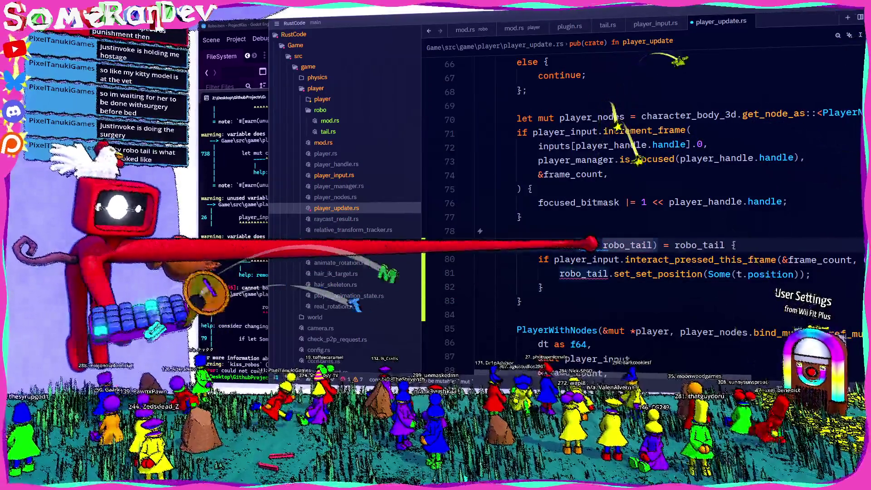
type("mut")
scroll(635, 204, "up", 5)
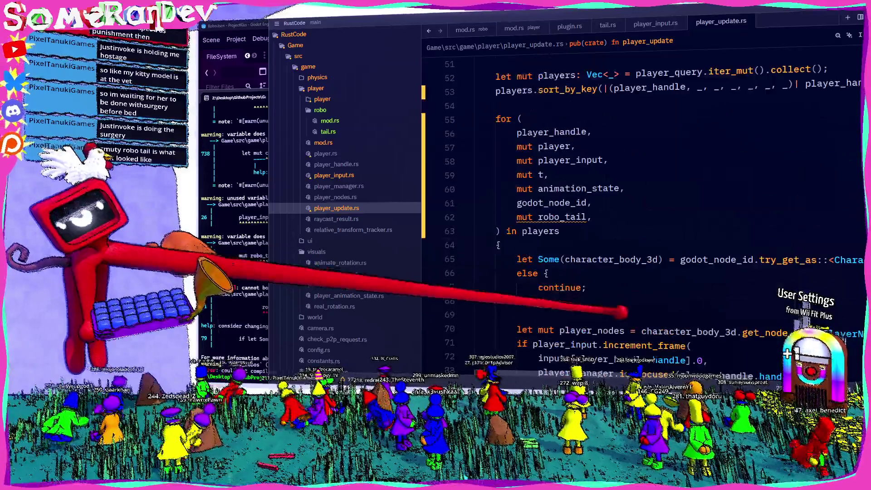
left_click(538, 217)
key("BackSpace")
key("BackSpace")
key("BackSpace")
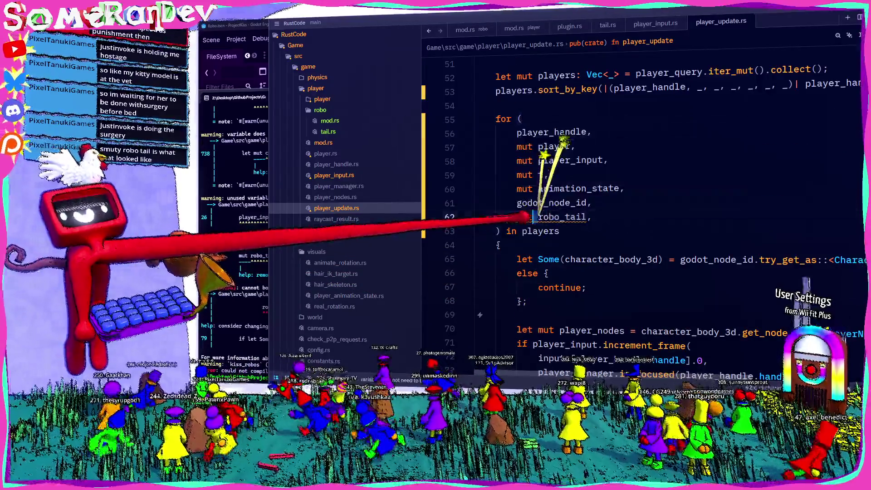
key("ctrl+s")
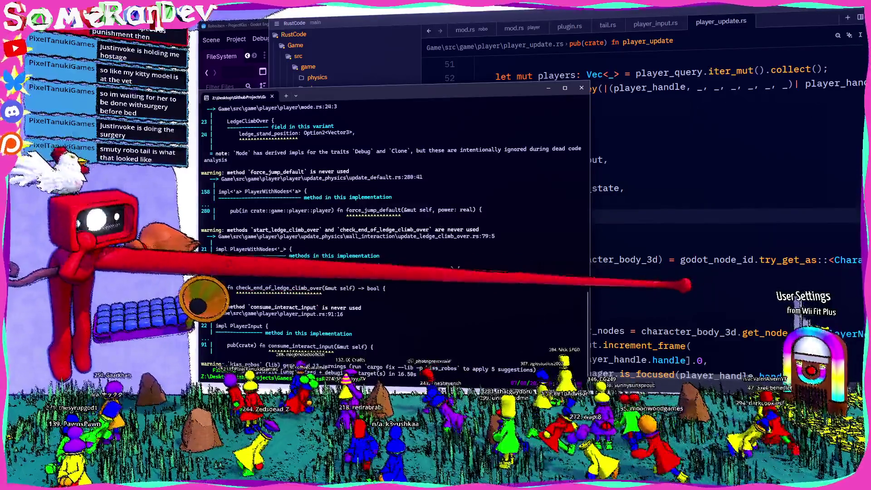
key("alt+Tab")
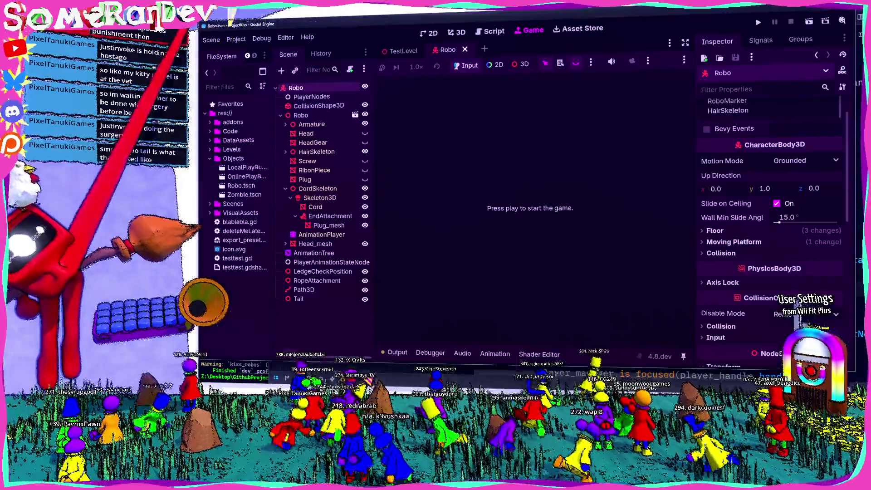
- Inspect the Tail node's Bevy Components metadata in Godot
key("alt+Tab")
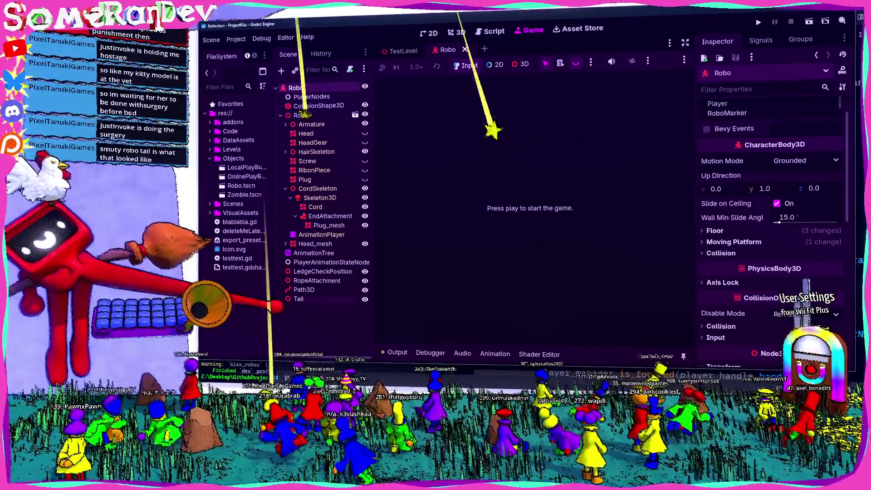
left_click(298, 298)
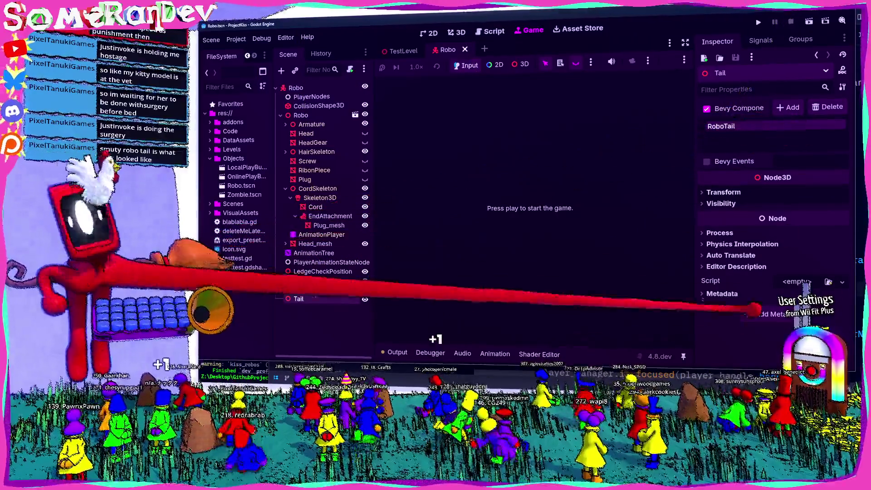
left_click(721, 293)
left_click(799, 306)
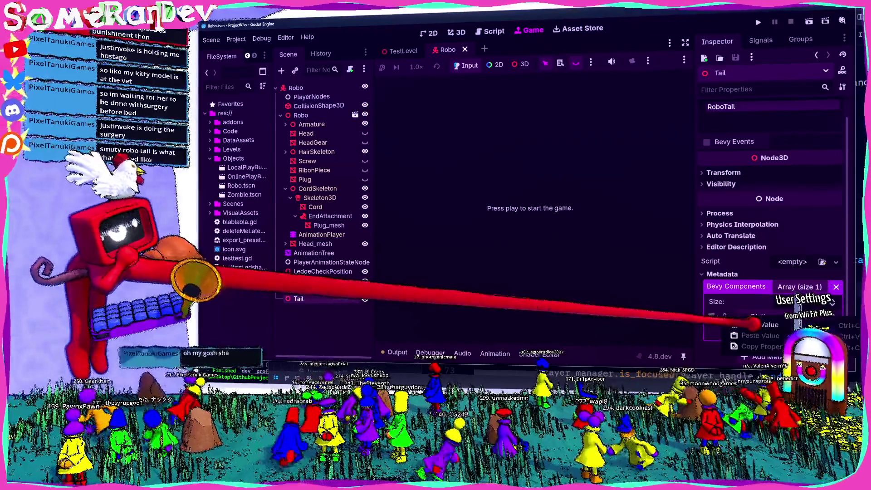
- Add a fifth entry for the RoboTail component to the Robo root's Bevy Components
left_click(296, 88)
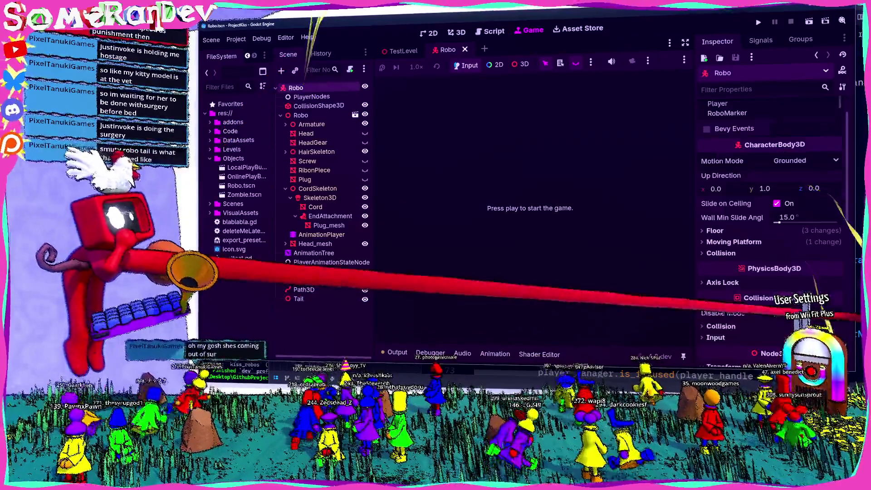
scroll(771, 204, "down", 10)
left_click(772, 332)
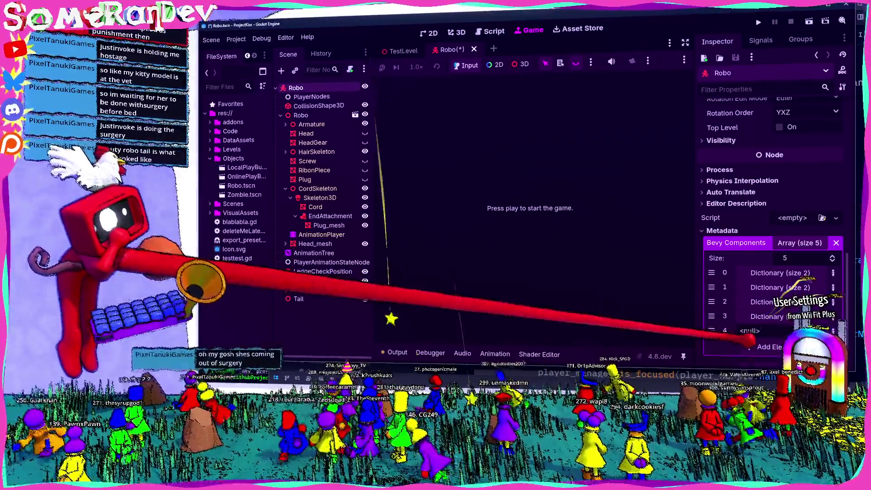
right_click(738, 335)
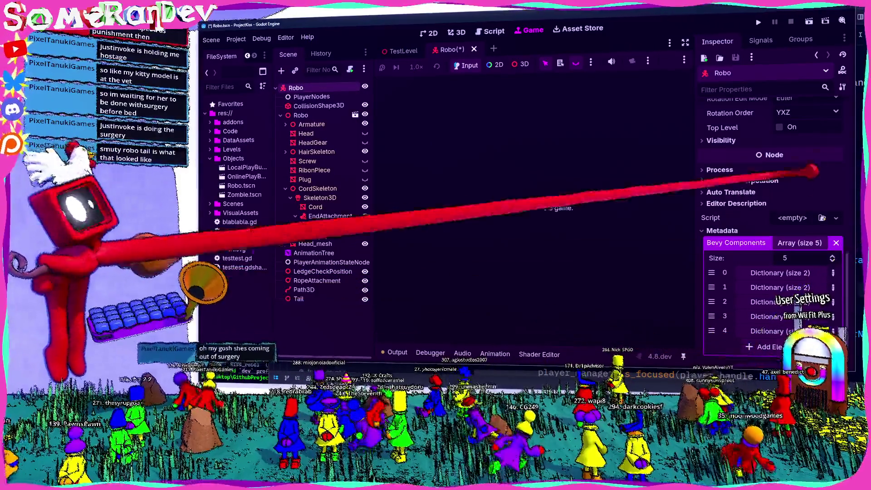
scroll(771, 181, "up", 15)
- Delete the Tail node and save the Robo scene
left_click(296, 88)
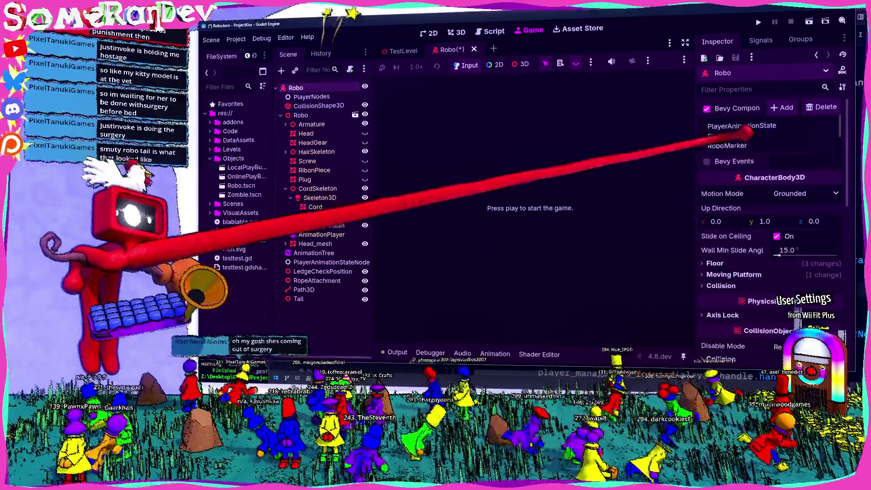
left_click(299, 298)
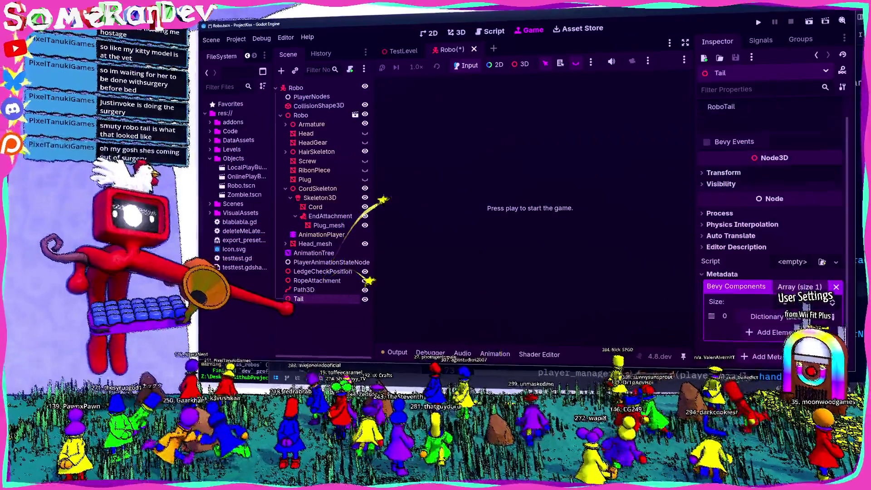
key("Delete")
key("ctrl+s")
left_click(297, 86)
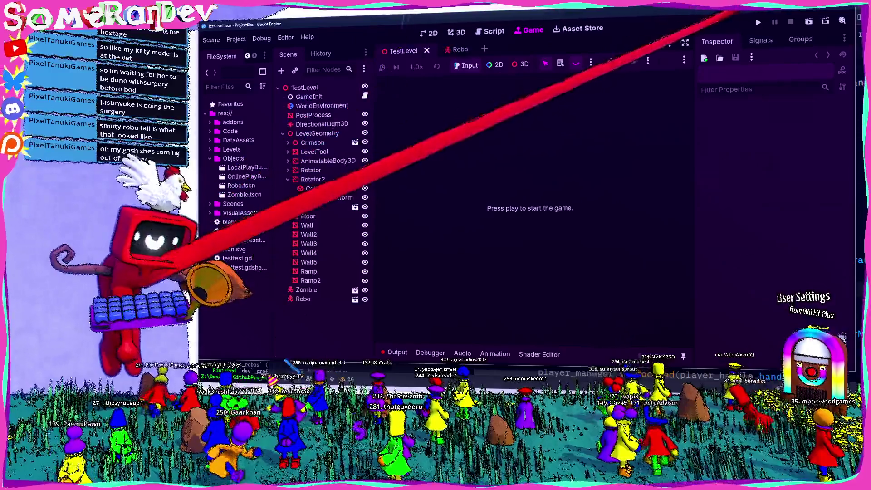
- Run the game solo, read the cord_base_position panic under Debugger Errors, and stop it
left_click(758, 22)
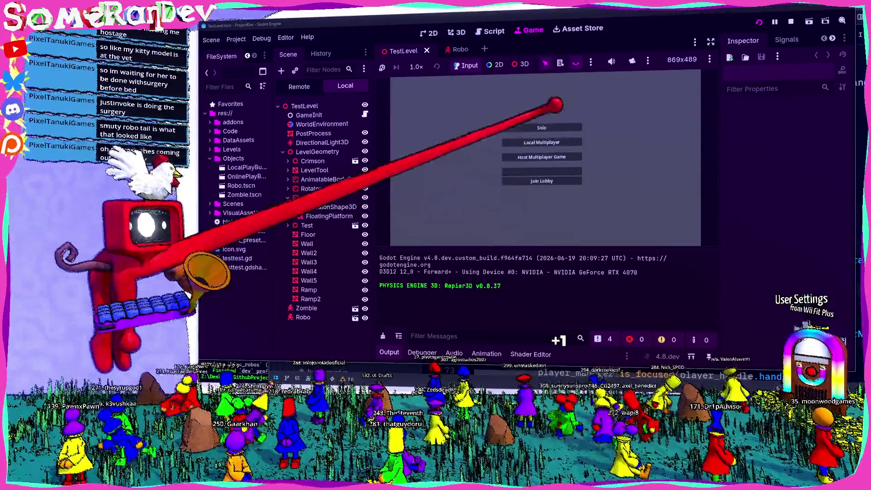
left_click(541, 128)
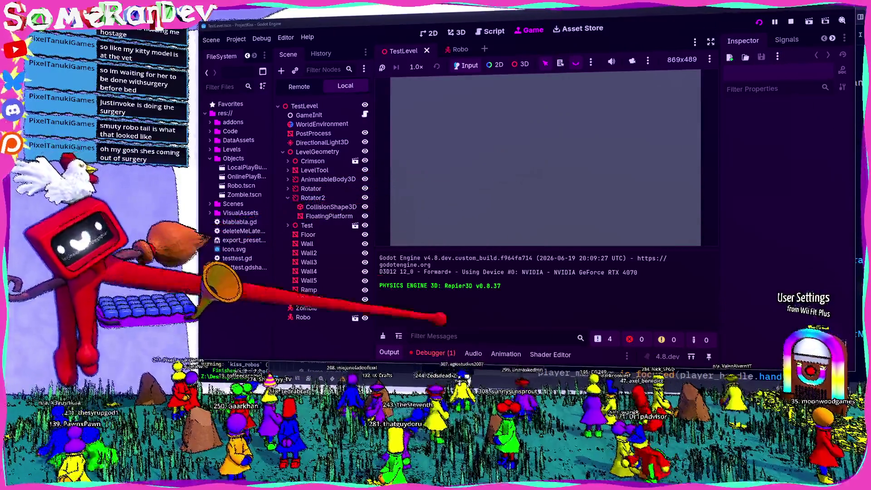
left_click(432, 352)
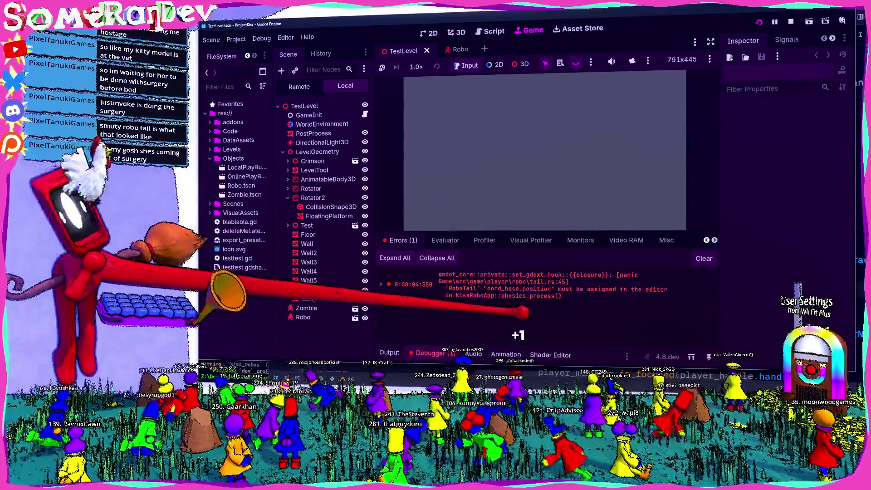
left_click(790, 22)
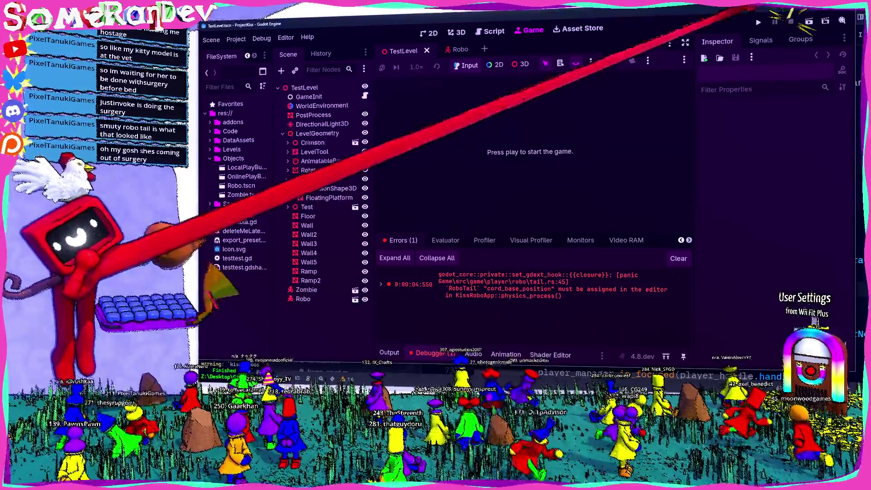
left_click(458, 49)
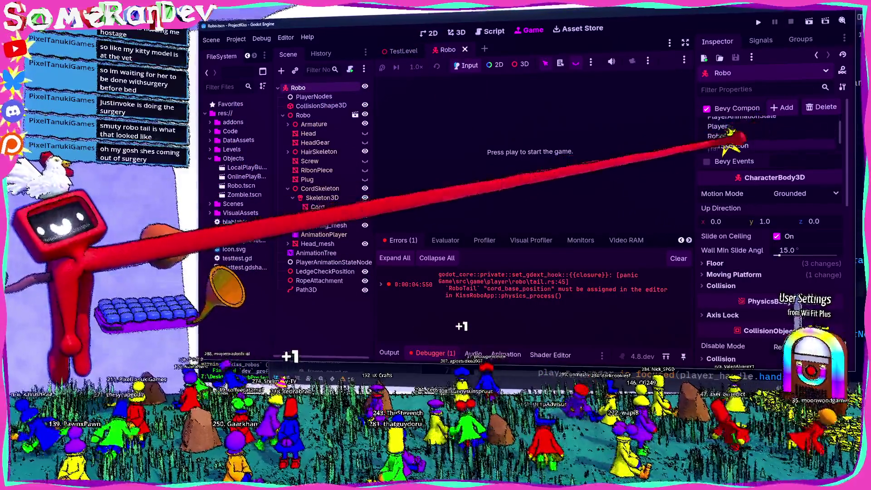
- Assign the CordBasePos node to RoboTail's Cord Base Position and clear the old error log
double_click(726, 141)
key("Escape")
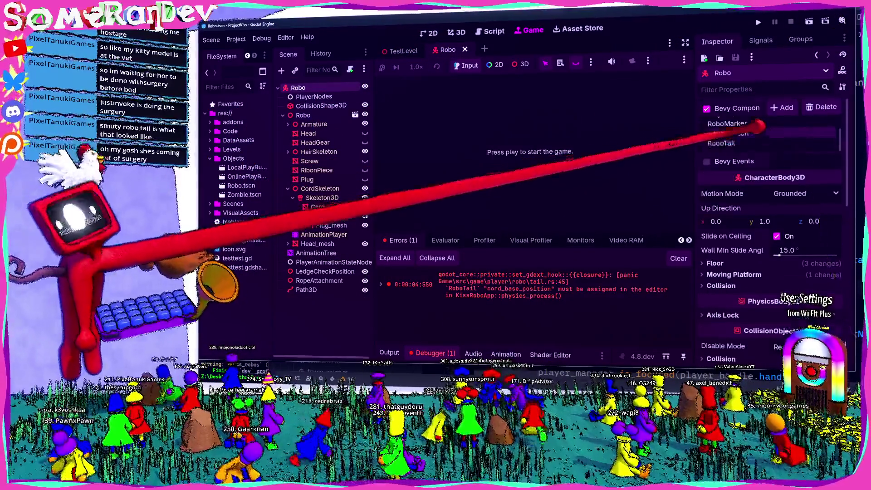
double_click(723, 143)
left_click(603, 88)
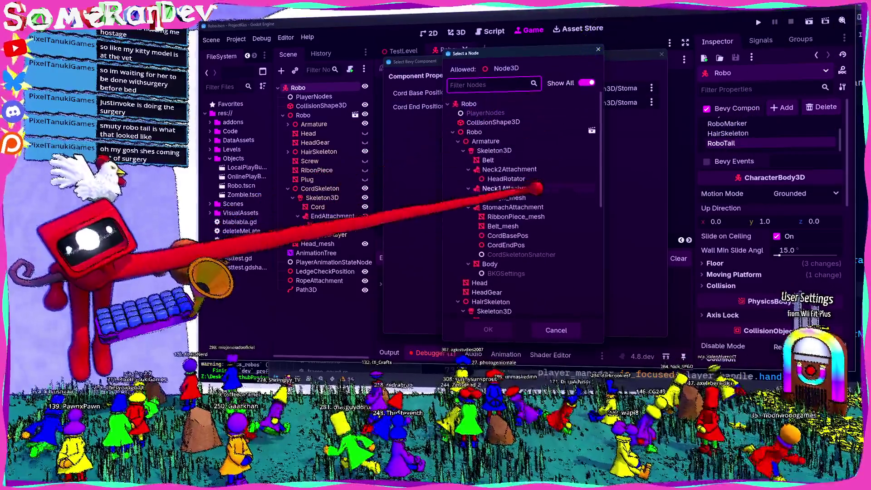
double_click(507, 234)
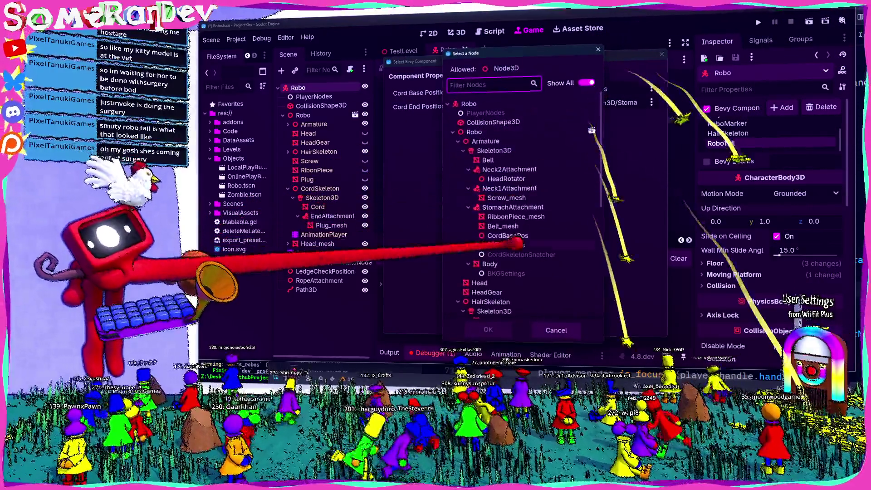
left_click(468, 322)
key("F5")
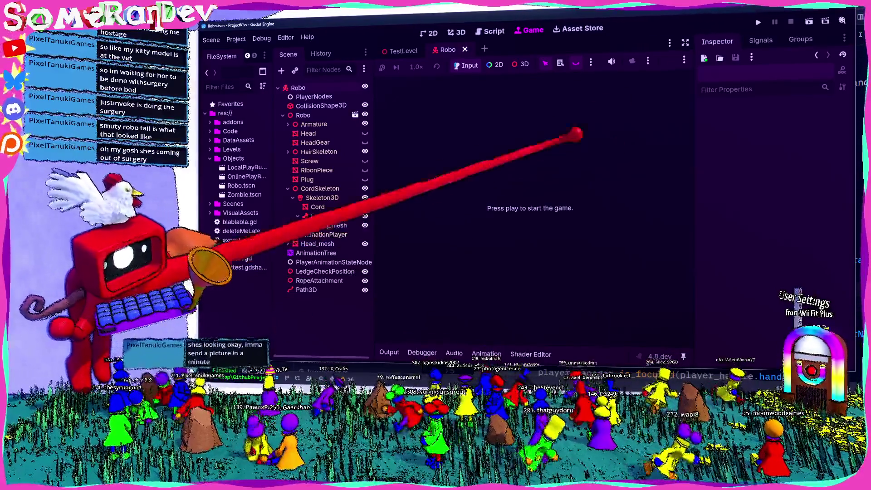
- Run the project again and start playing from the game menu
left_click(757, 20)
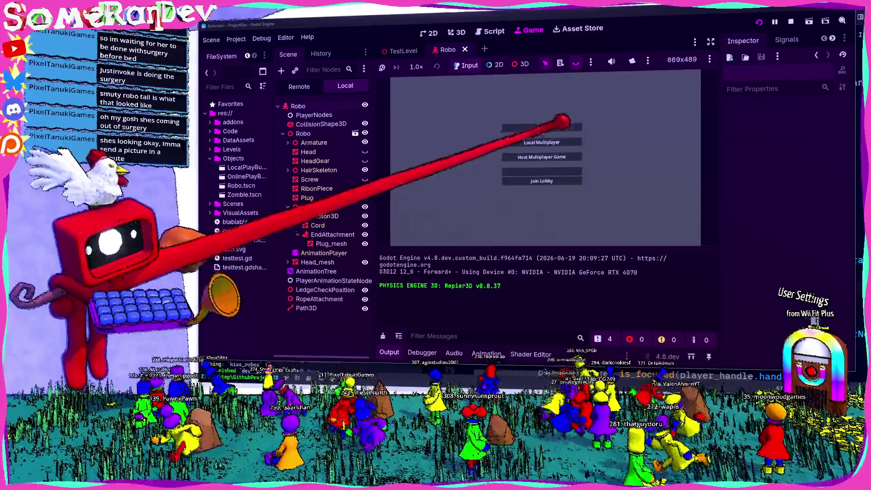
key("Return")
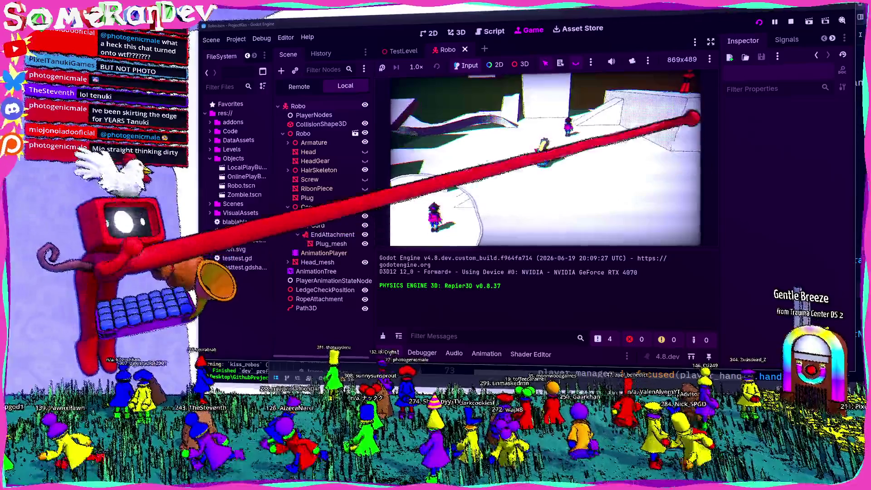
- Stop the game, expand and select the Armature under CordSkeleton, then return to Zed
left_click(790, 21)
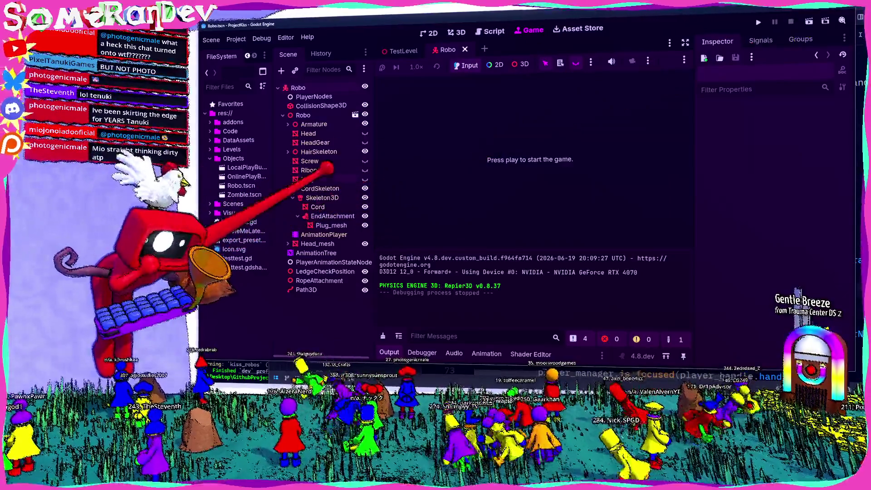
left_click(319, 188)
left_click(288, 124)
left_click(300, 123)
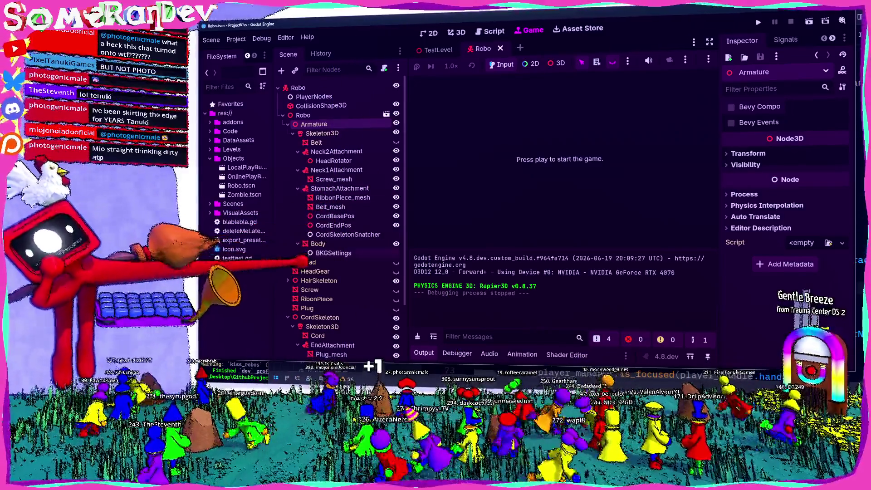
scroll(337, 332, "down", 3)
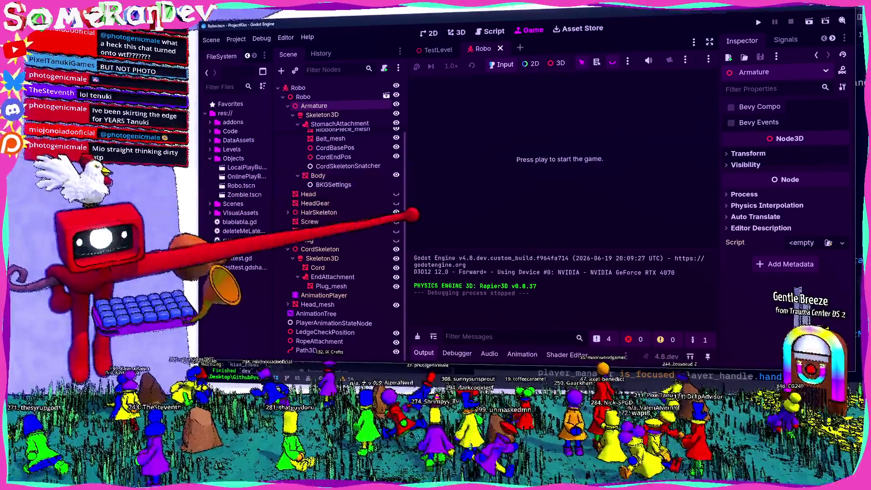
key("alt+Tab")
scroll(634, 218, "down", 7)
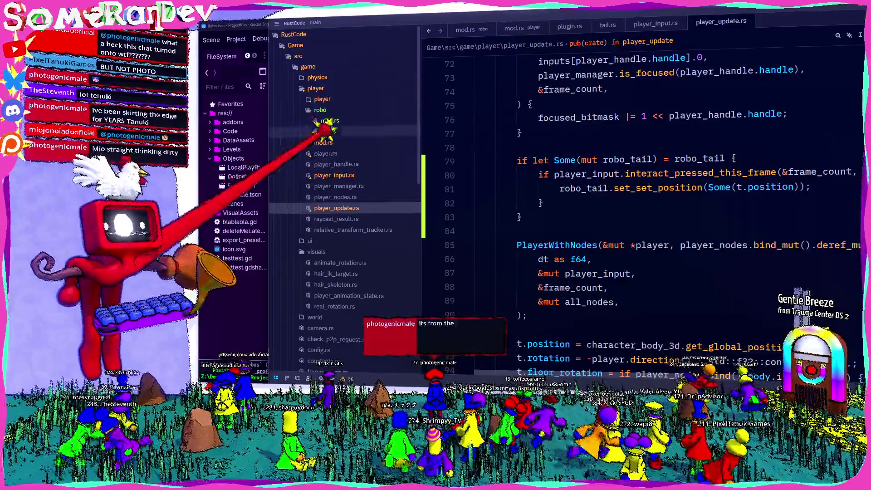
- Open tail.rs and highlight the set_point_position and set_position uses on line 92
left_click(326, 132)
scroll(635, 250, "down", 20)
scroll(474, 184, "down", 7)
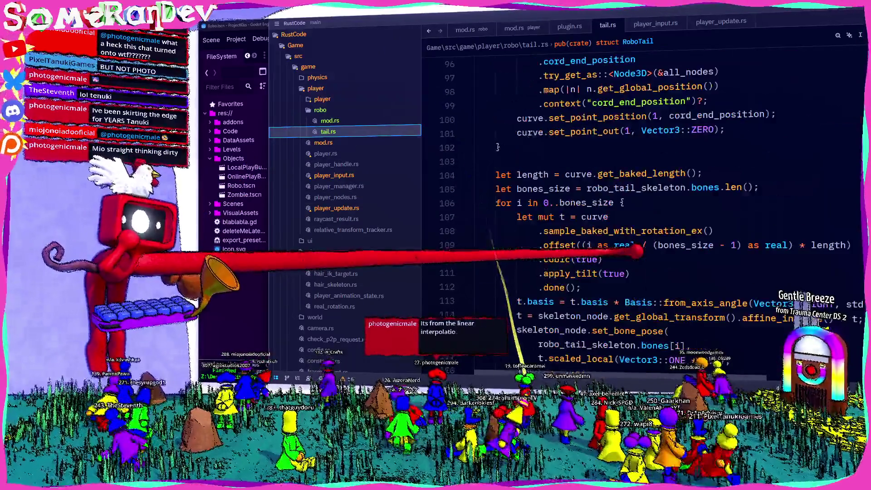
scroll(474, 184, "up", 7)
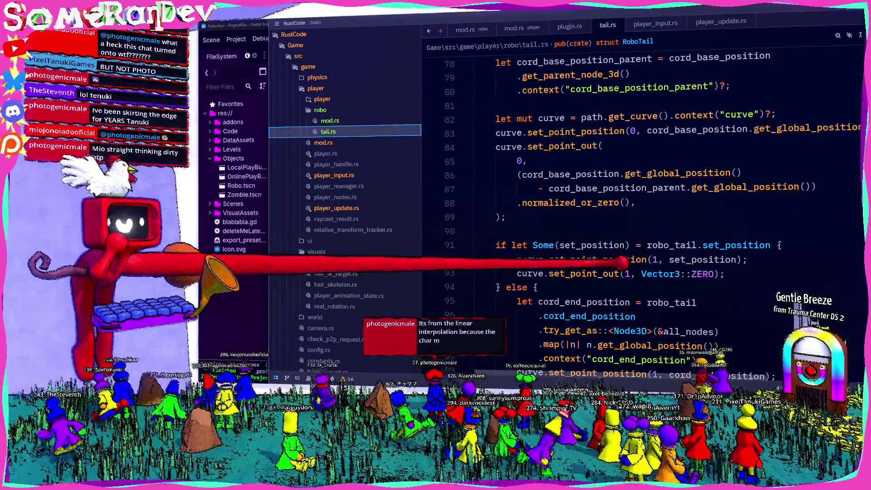
double_click(620, 259)
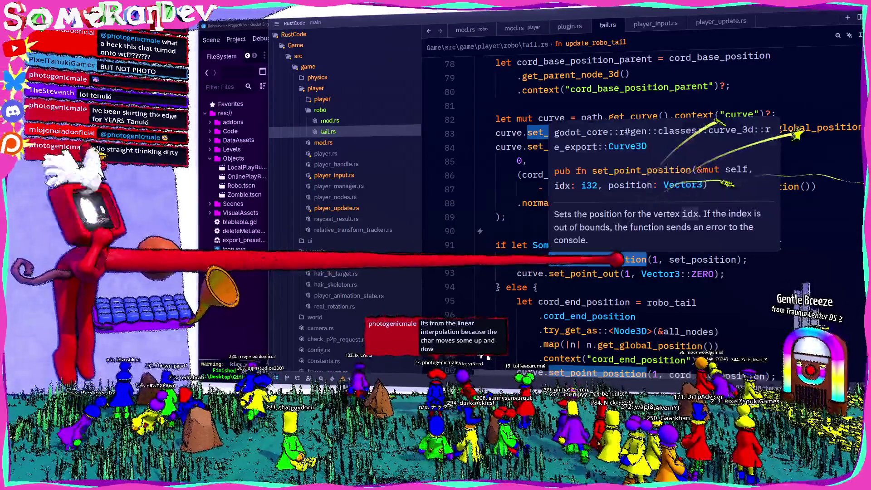
double_click(685, 259)
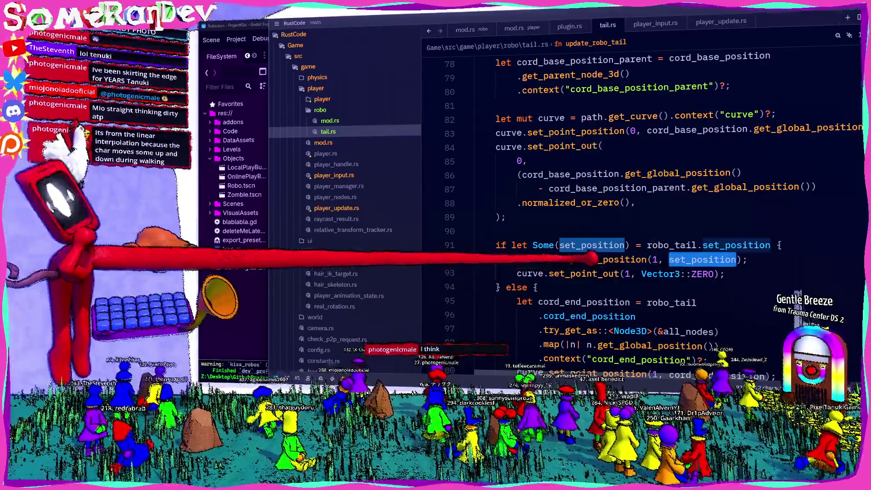
mouse_move(590, 259)
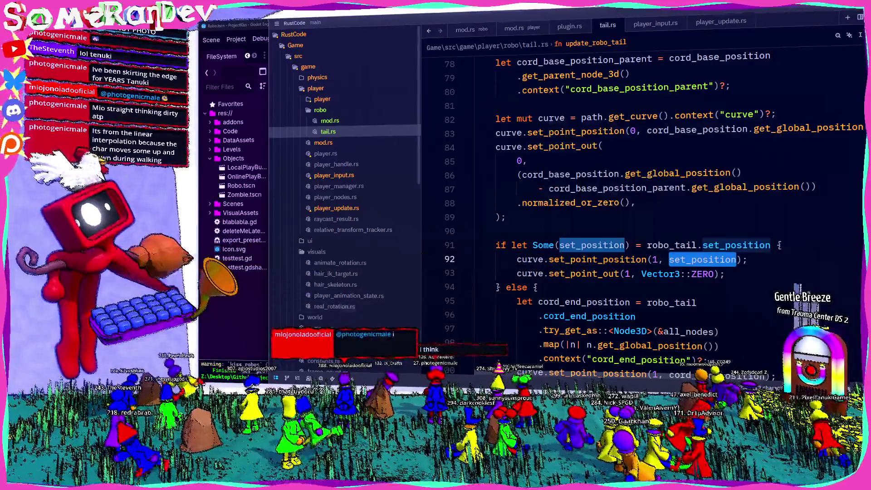
- Check the tail's Path3D node and its RoboTailPathMarker component in Godot
key("alt+Tab")
left_click(318, 341)
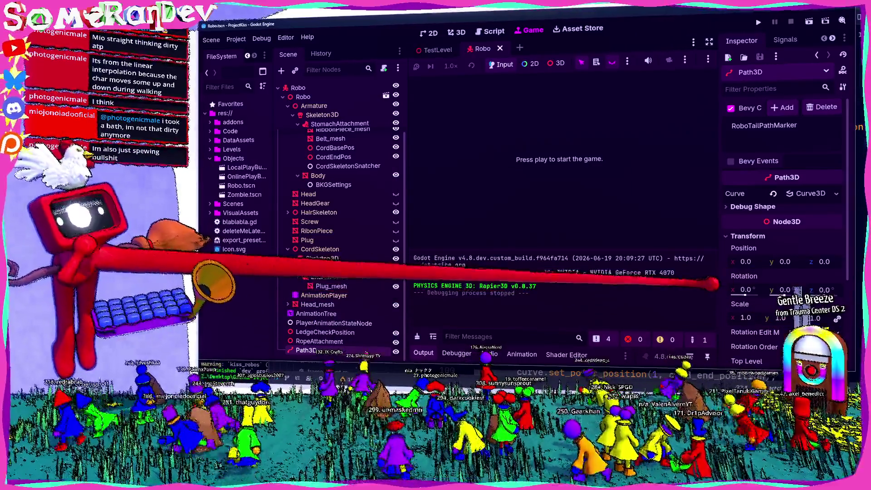
scroll(338, 217, "up", 3)
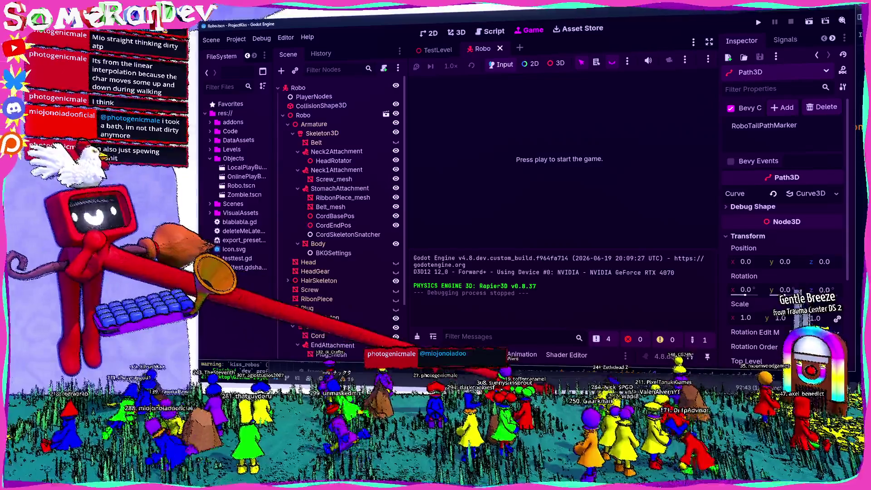
key("alt+Tab")
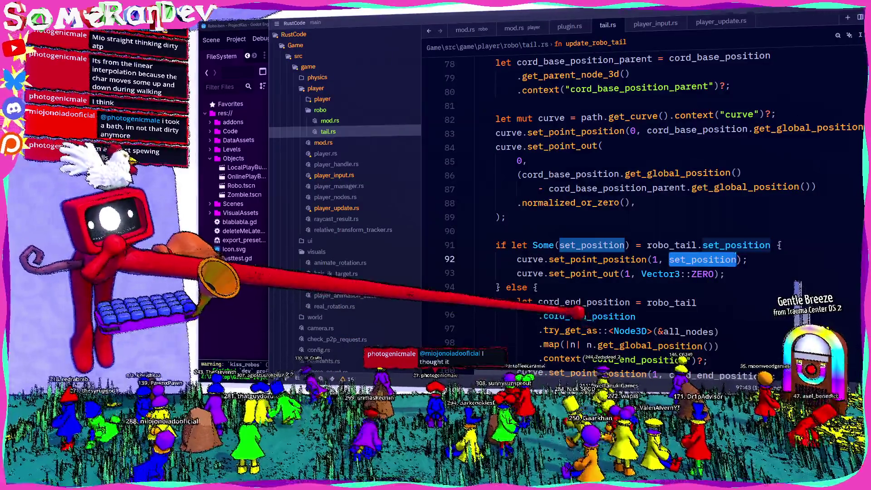
- Set curve point 1 to set_position when present, with zero out-tangent, else cord_end_position
scroll(578, 308, "down", 3)
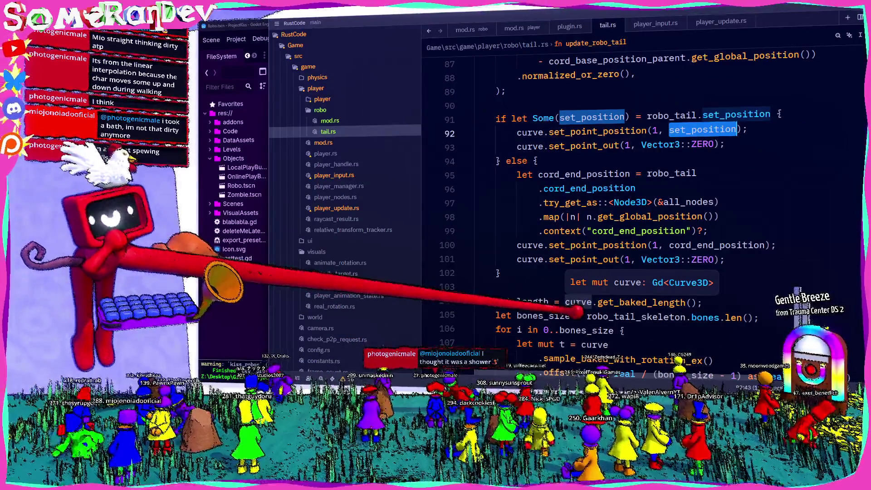
double_click(626, 130)
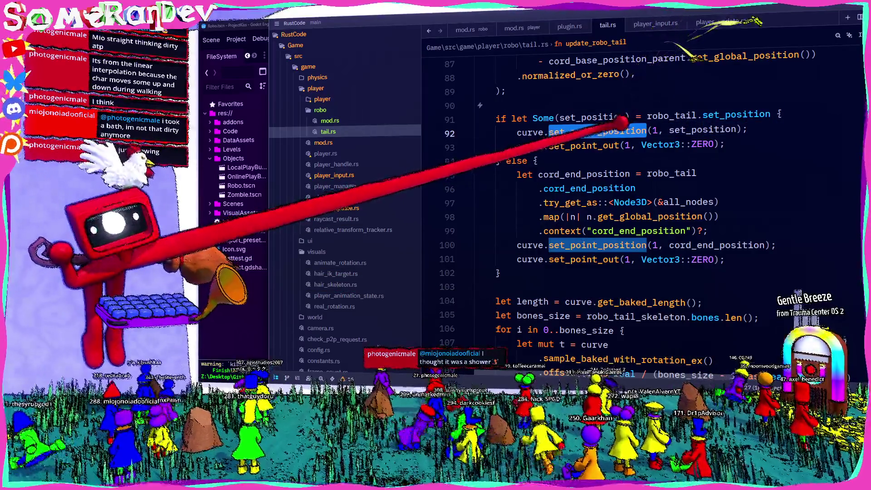
scroll(635, 204, "down", 5)
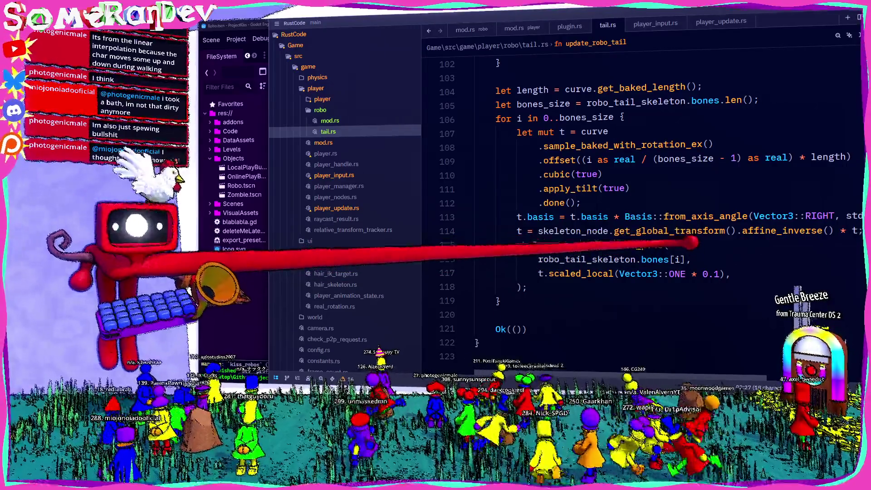
mouse_move(671, 220)
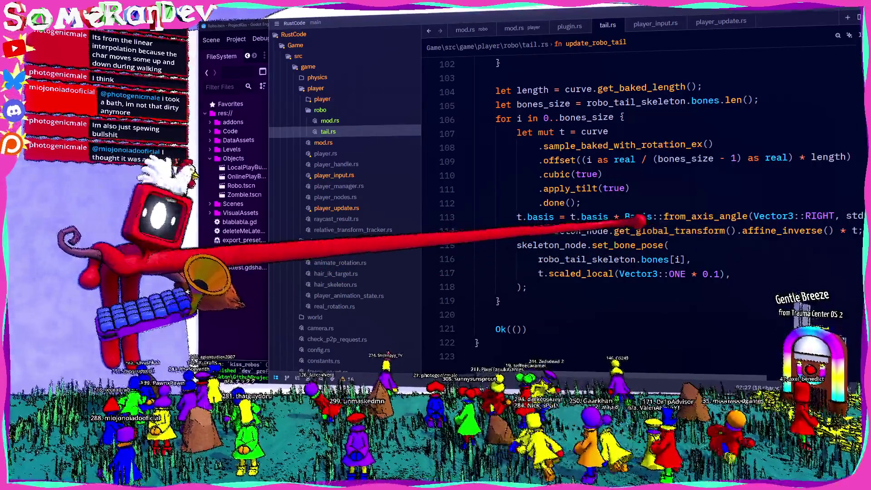
double_click(594, 131)
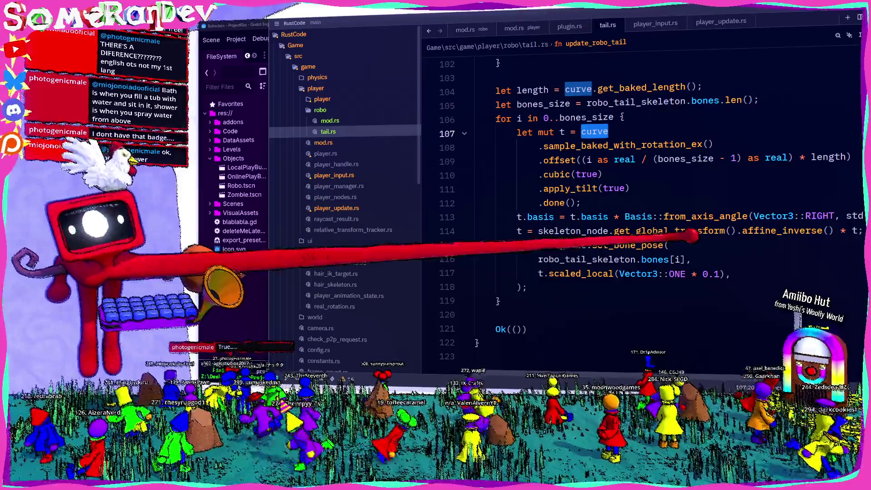
mouse_move(653, 245)
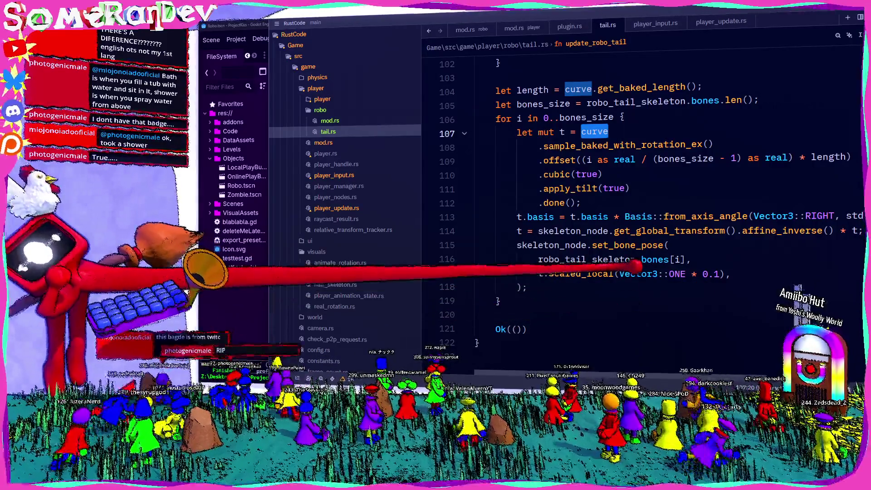
scroll(635, 284, "up", 1)
scroll(635, 204, "up", 3)
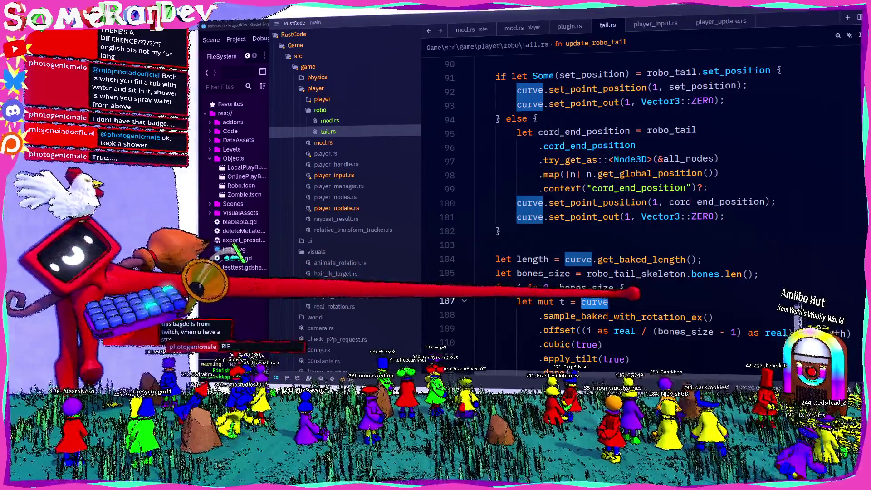
scroll(635, 204, "up", 2)
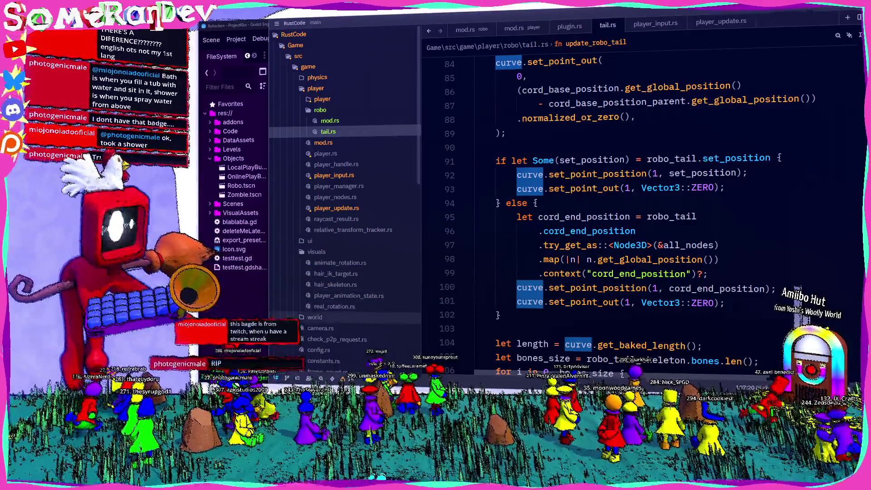
key("alt+Tab")
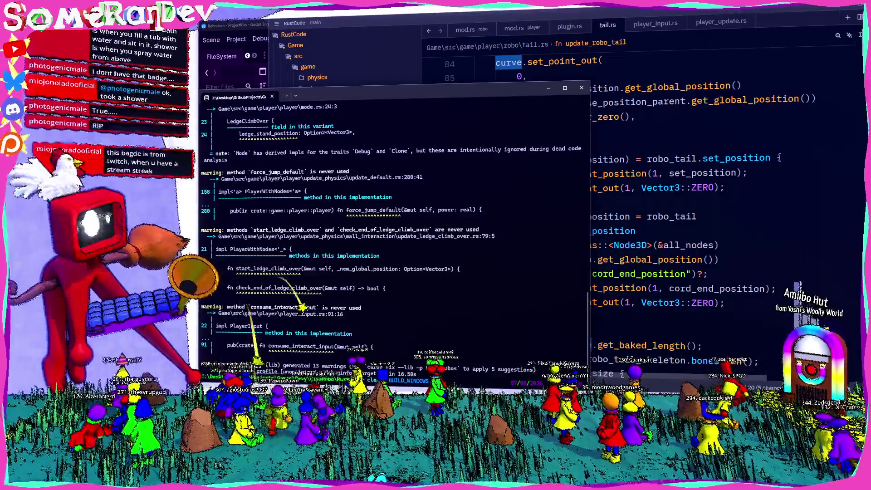
- Run cargo build --target x86_64-pc-windows-msvc and start a Local Multiplayer game
key("Return")
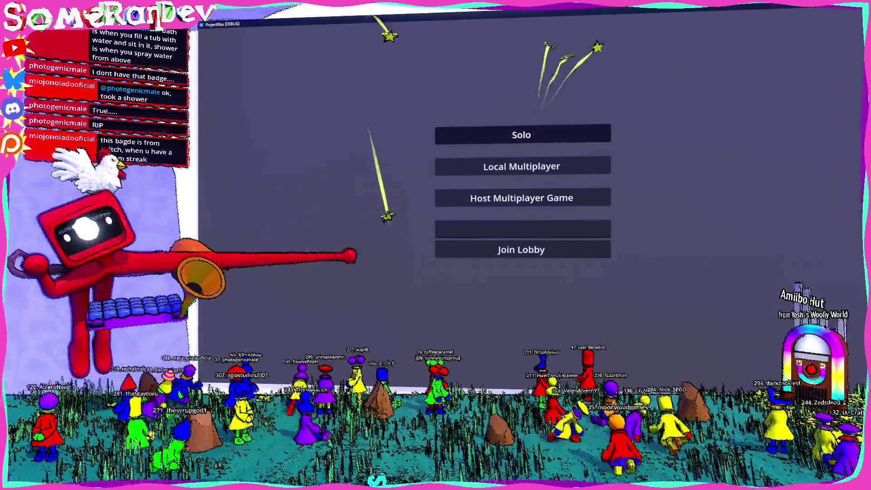
left_click(522, 166)
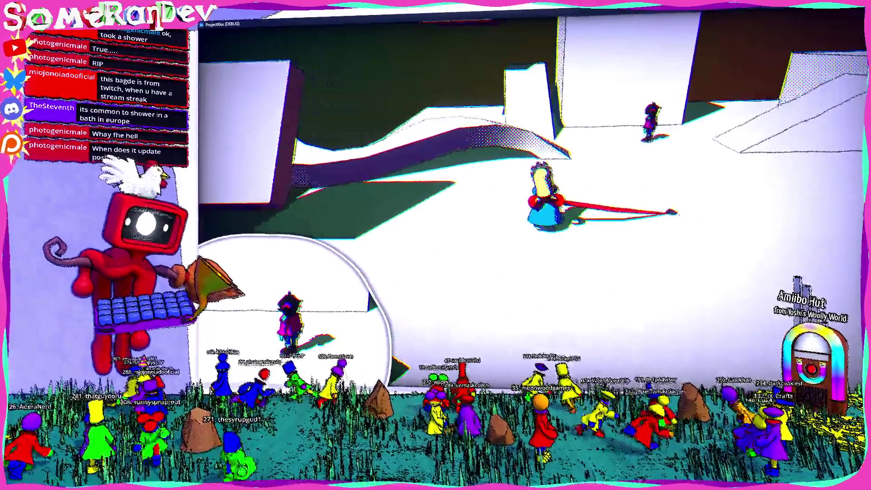
- Play-test the robot tail, then leave the fullscreen game for Zed
key("alt+Tab")
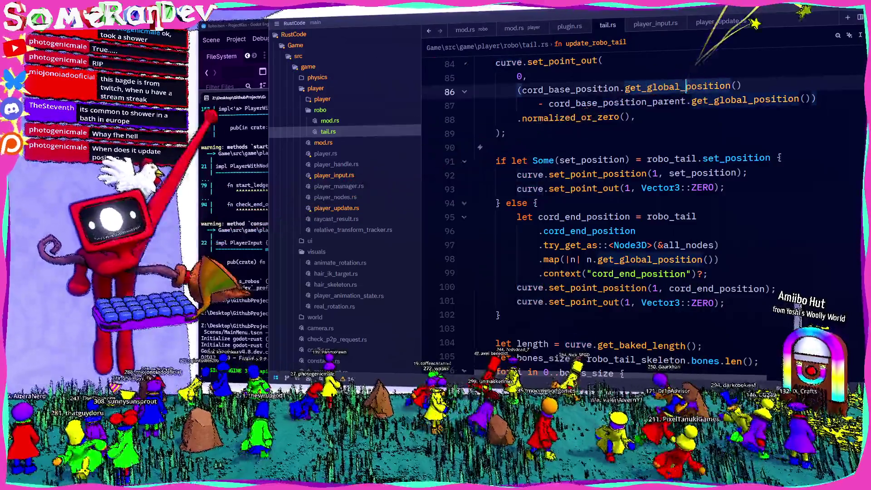
- Close the running ProjectKiss debug game window
key("alt+Tab")
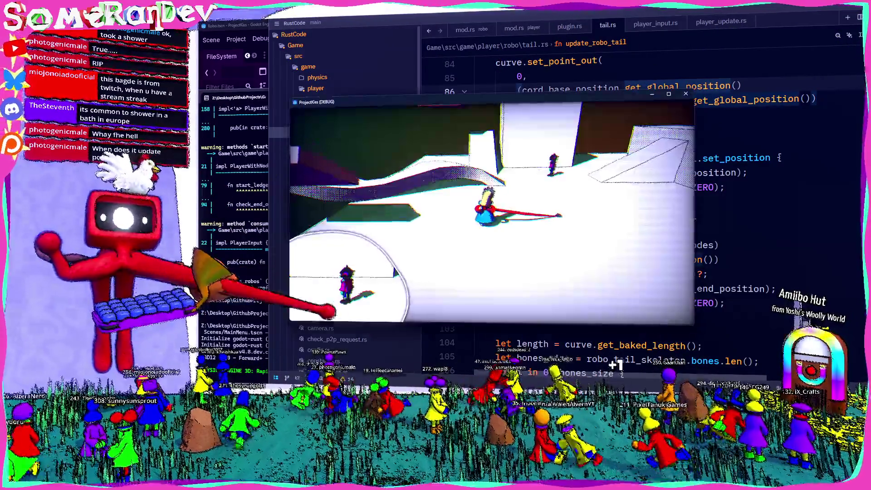
left_click(685, 94)
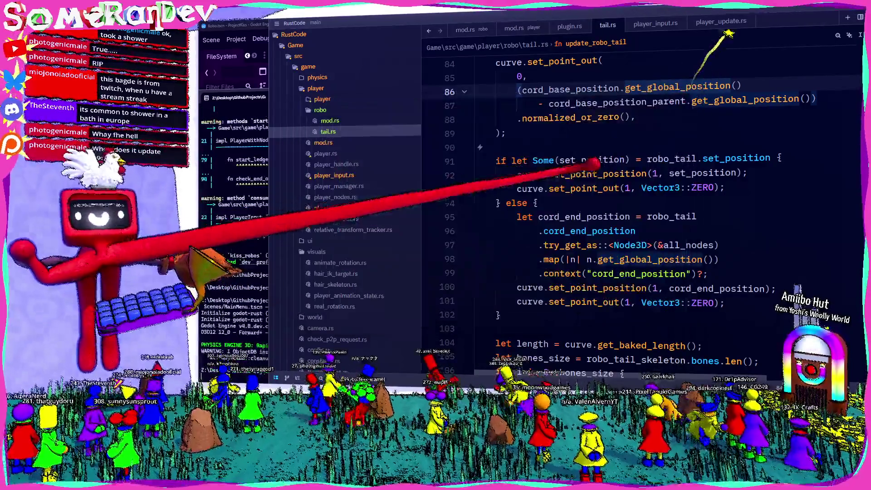
mouse_move(587, 174)
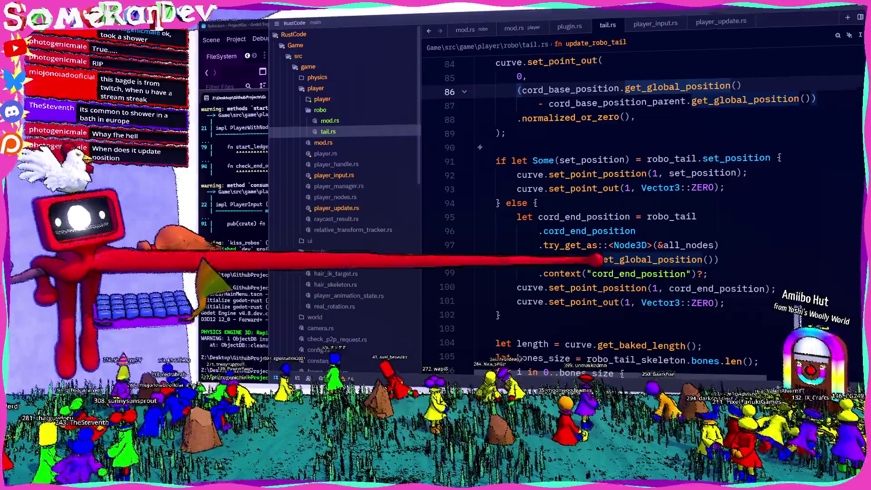
scroll(634, 205, "down", 4)
scroll(635, 204, "up", 3)
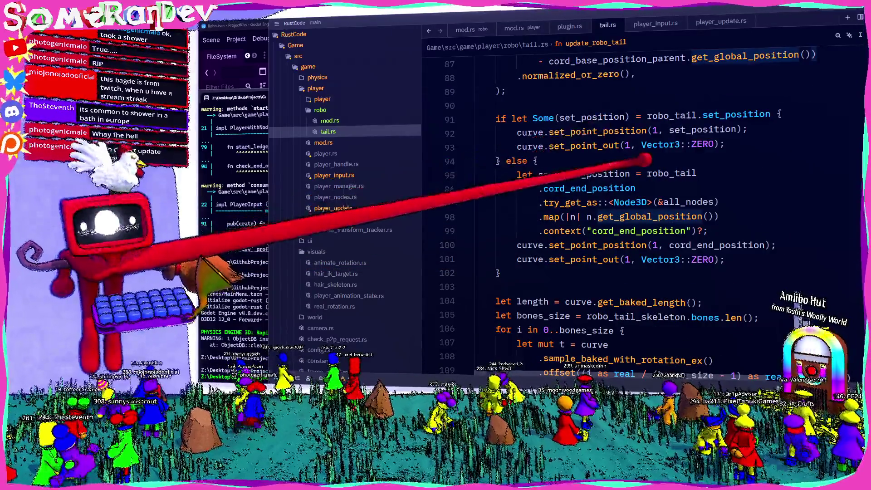
- Highlight the curve variable and where set_position is bound in update_robo_tail
left_click(528, 132)
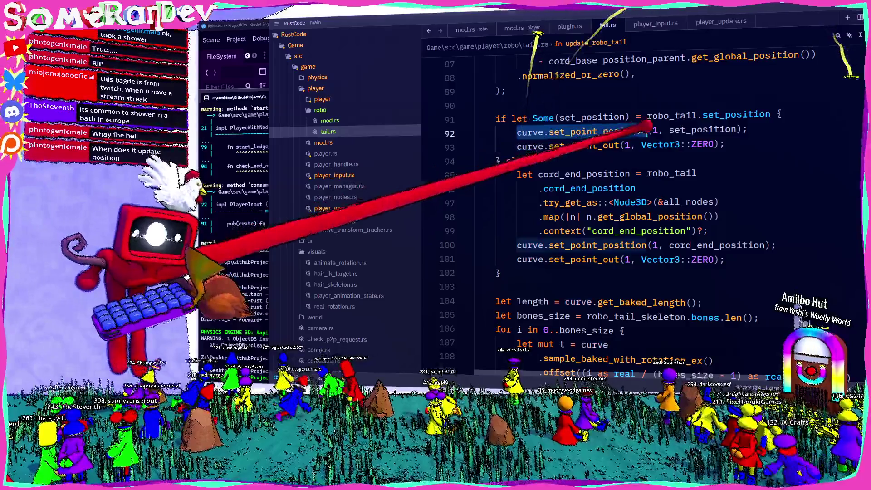
double_click(703, 130)
scroll(635, 204, "up", 3)
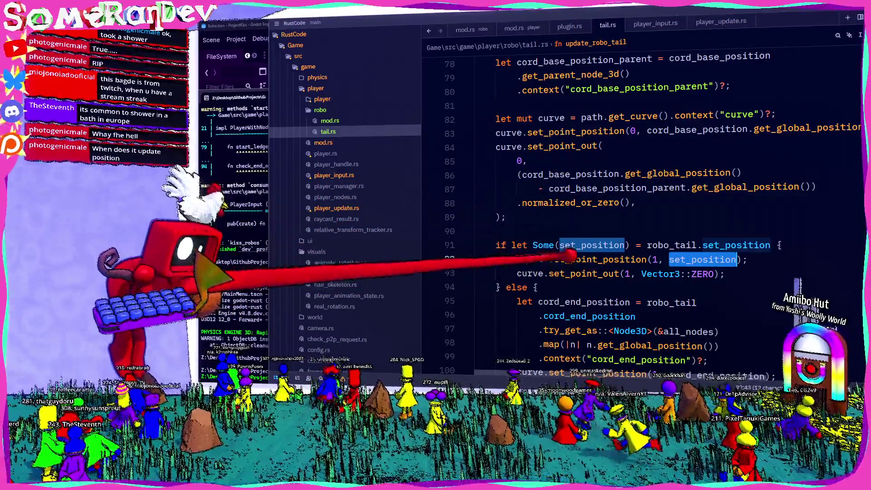
scroll(564, 258, "down", 3)
mouse_move(563, 257)
scroll(562, 257, "up", 9)
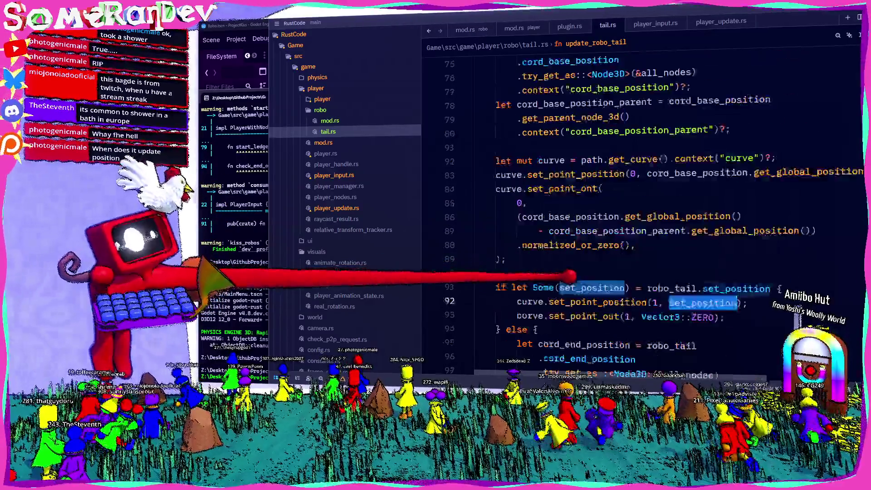
scroll(566, 260, "down", 6)
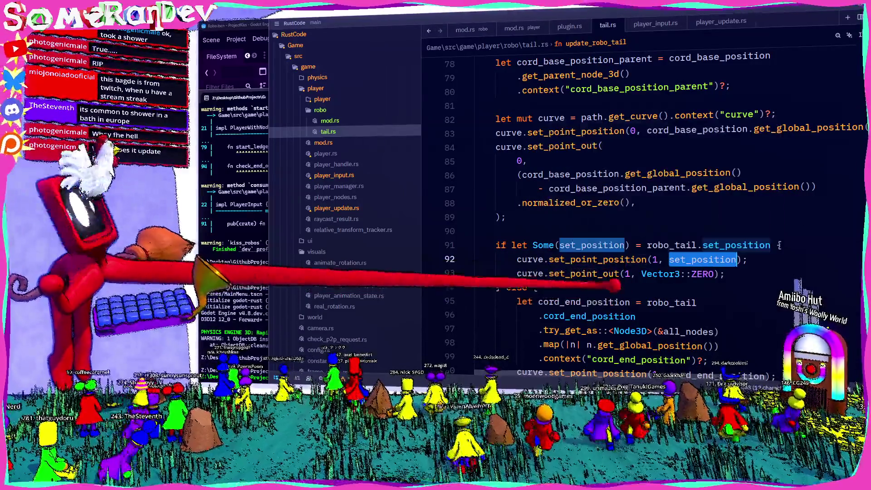
mouse_move(610, 275)
- Trace the set_point_position call on line 92 and its set_position argument
left_click(670, 260)
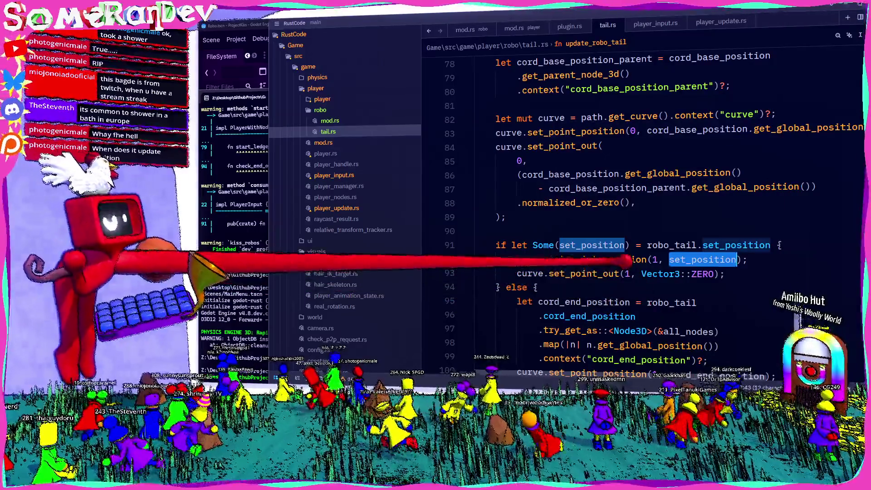
double_click(626, 260)
scroll(625, 261, "up", 2)
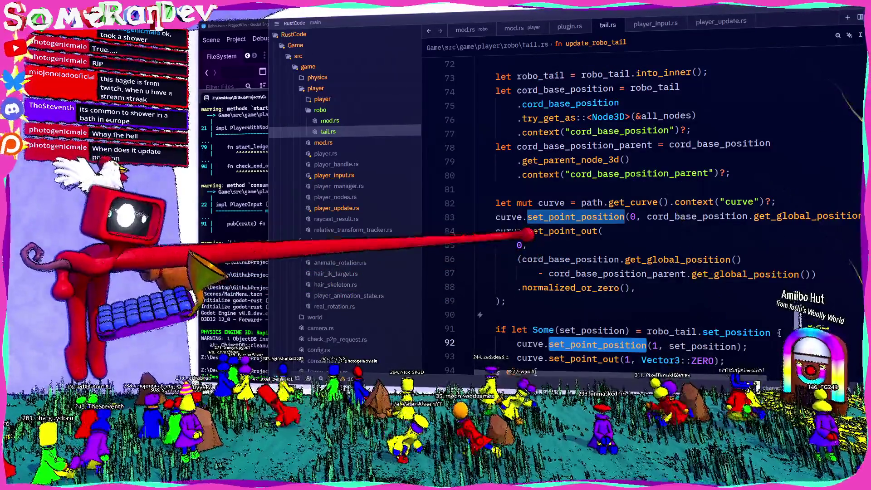
mouse_move(517, 218)
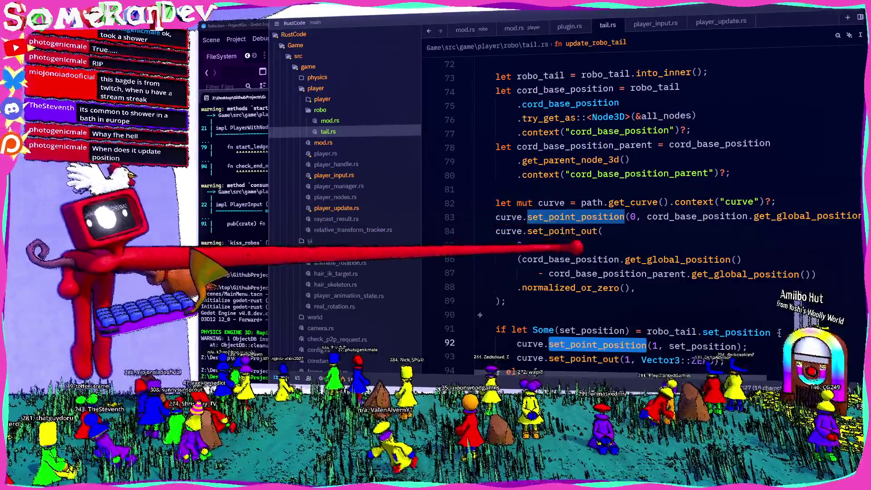
scroll(671, 261, "down", 2)
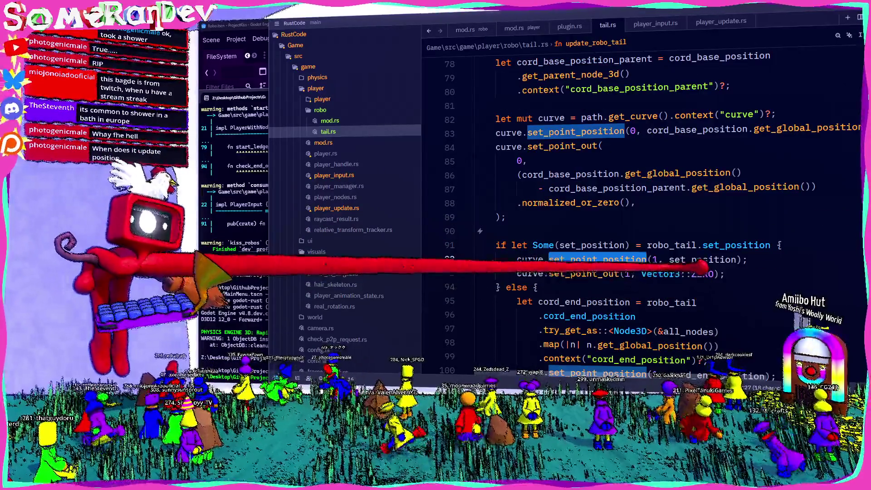
left_click(701, 260)
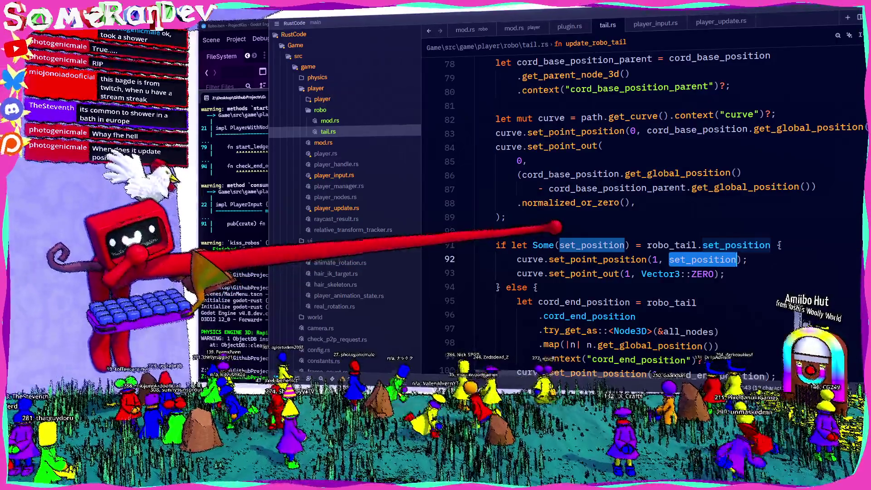
scroll(556, 227, "down", 8)
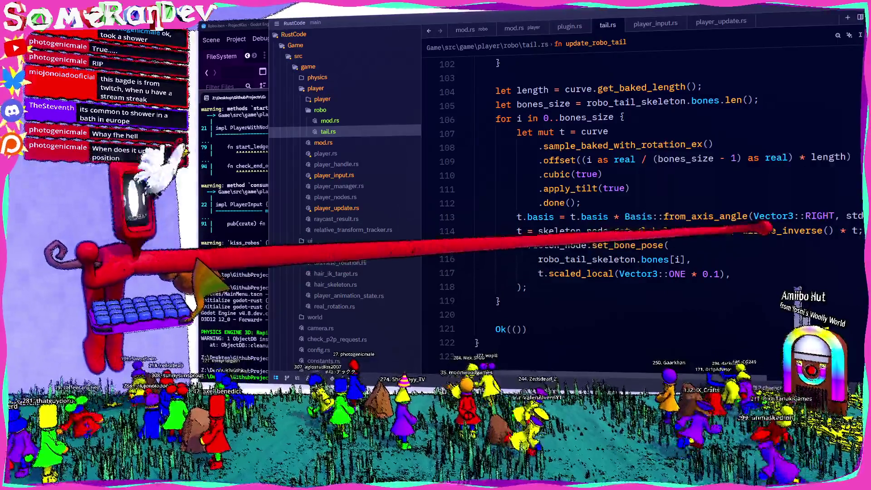
- Inspect affine_inverse and skeleton_node on line 114 and the set_bone_pose call on lines 115–118
double_click(755, 231)
double_click(563, 230)
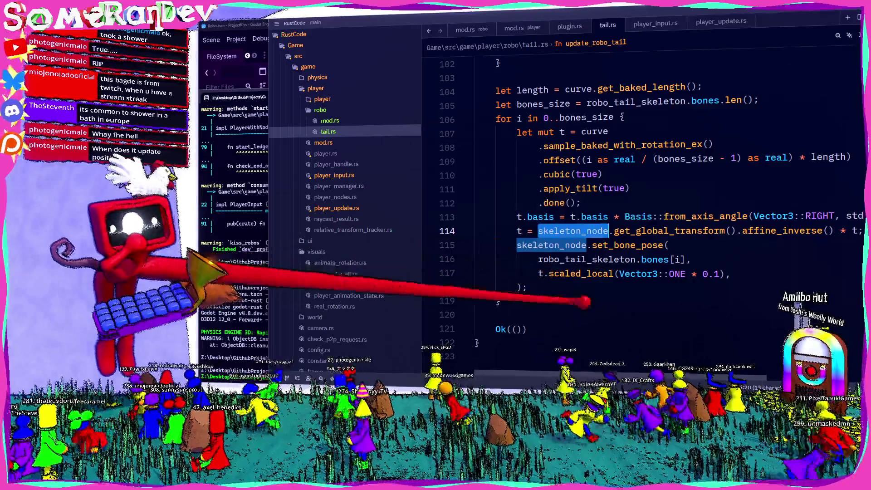
mouse_move(529, 287)
left_mouse_down()
mouse_move(517, 273)
mouse_move(517, 245)
left_mouse_up()
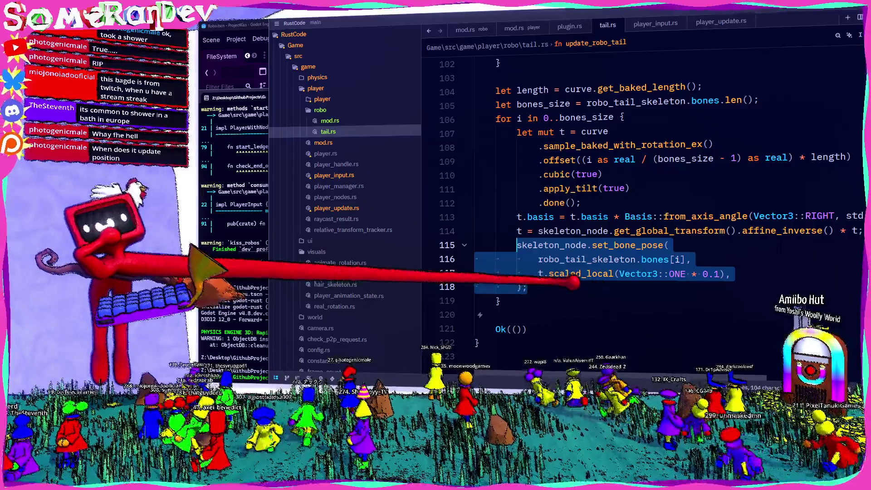
- Rebuild the project with F5 and relaunch the debug game
mouse_move(580, 274)
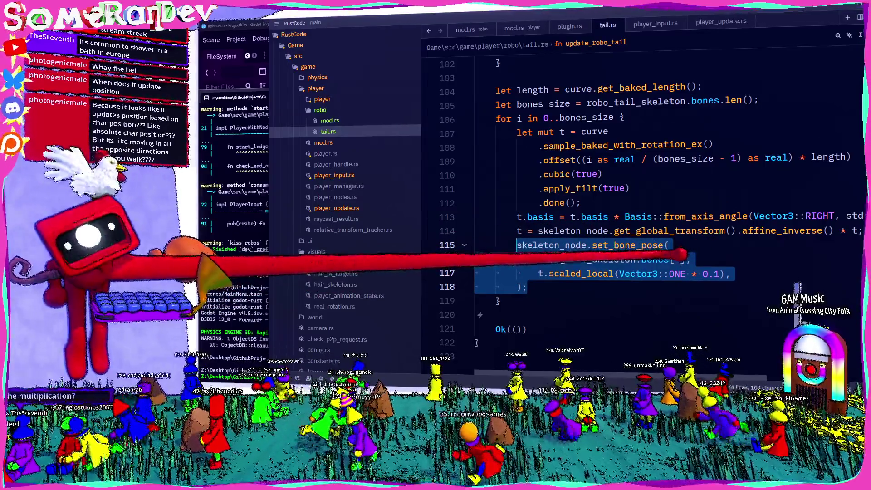
mouse_move(662, 260)
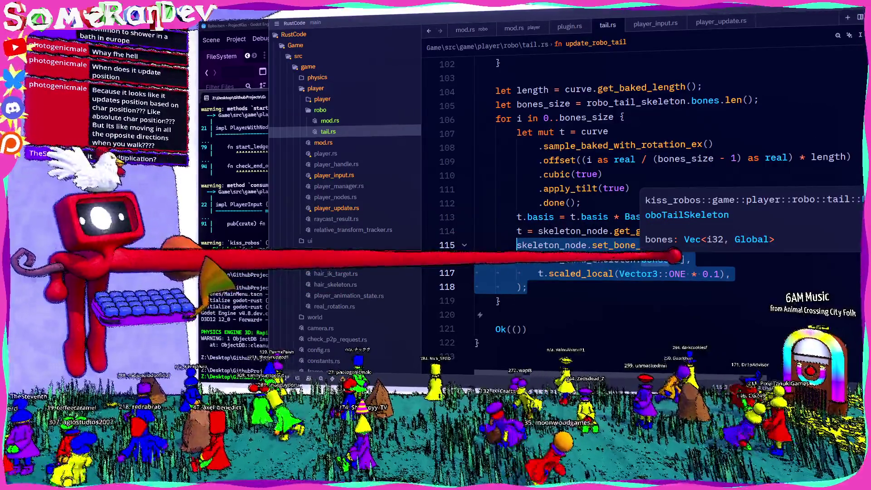
key("F5")
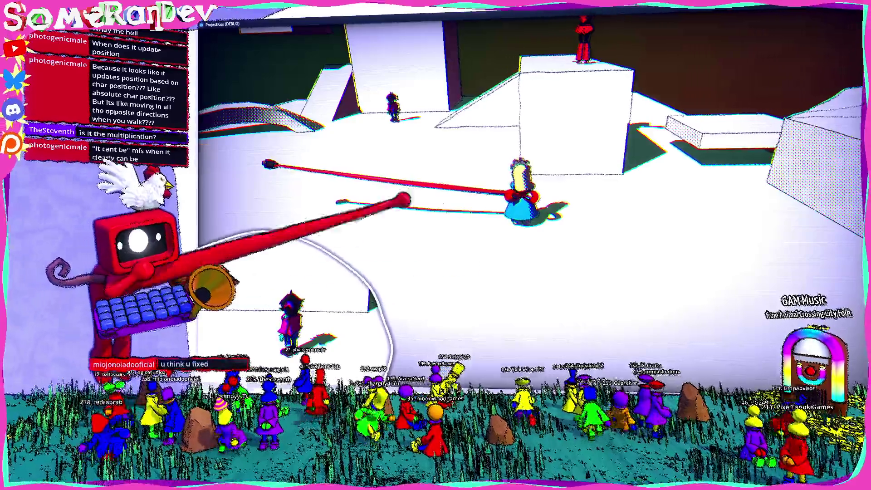
- Compare the running game with tail.rs, extending the selection to t.basis on line 113
key("alt+Tab")
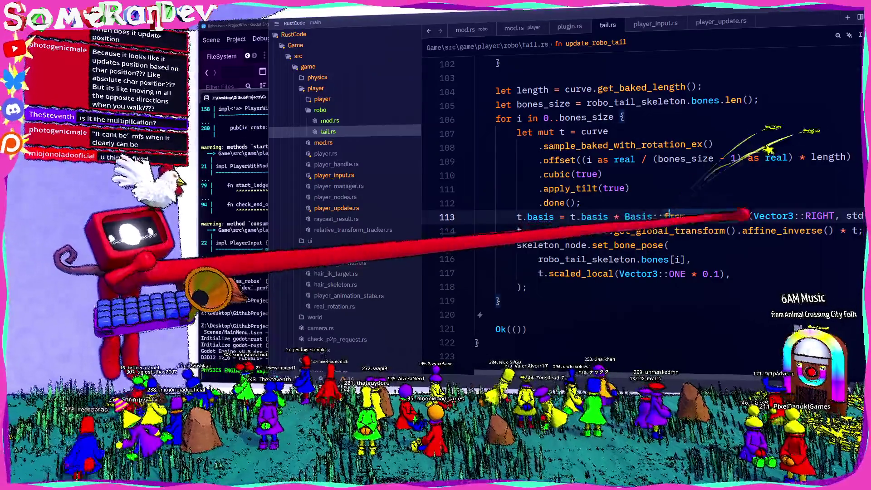
key("ctrl+shift+Left")
key("ctrl+shift+Left")
key("alt+Tab")
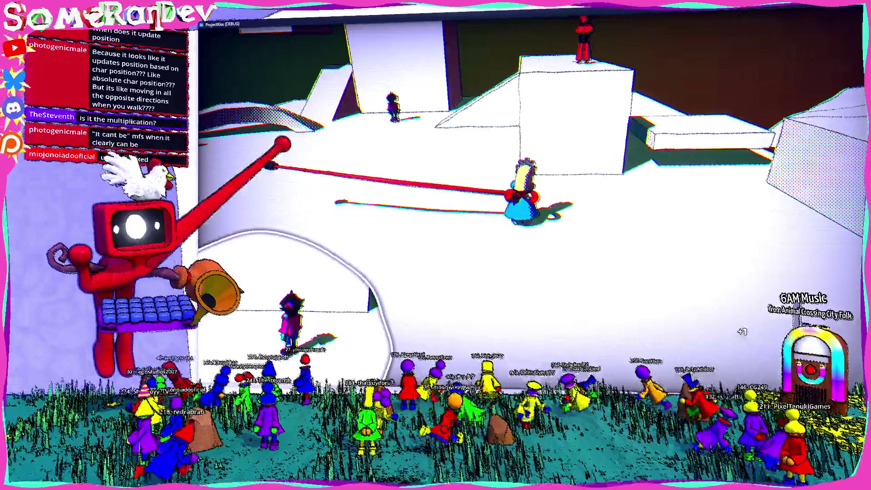
key("alt+Tab")
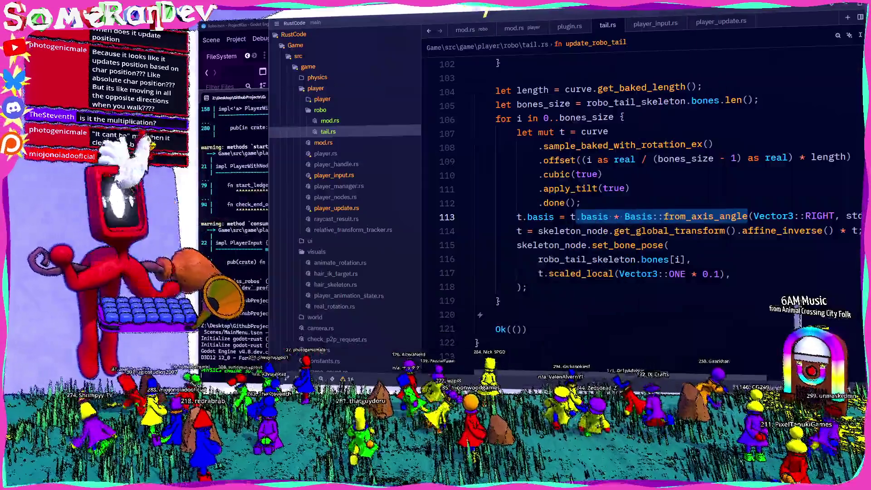
- Comment out the t.basis rotation on line 113, save tail.rs, and run the build script
key("Tab")
type("//")
key("ctrl+s")
key("alt+Tab")
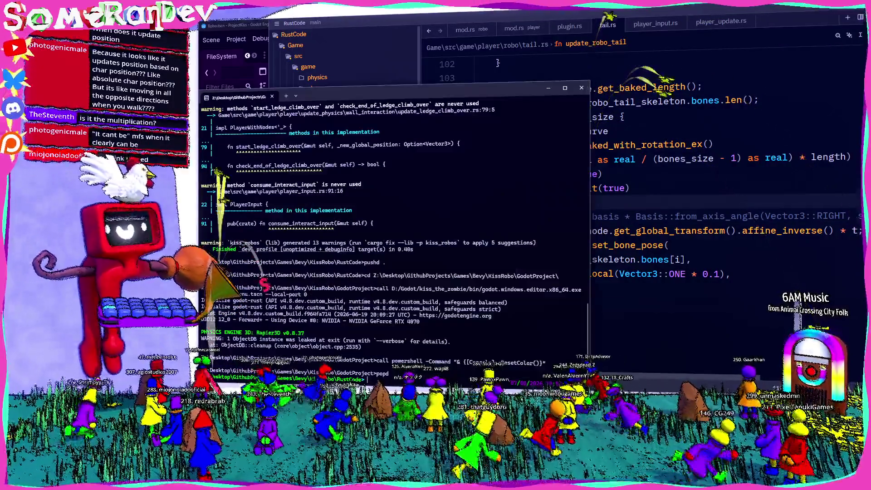
key("Return")
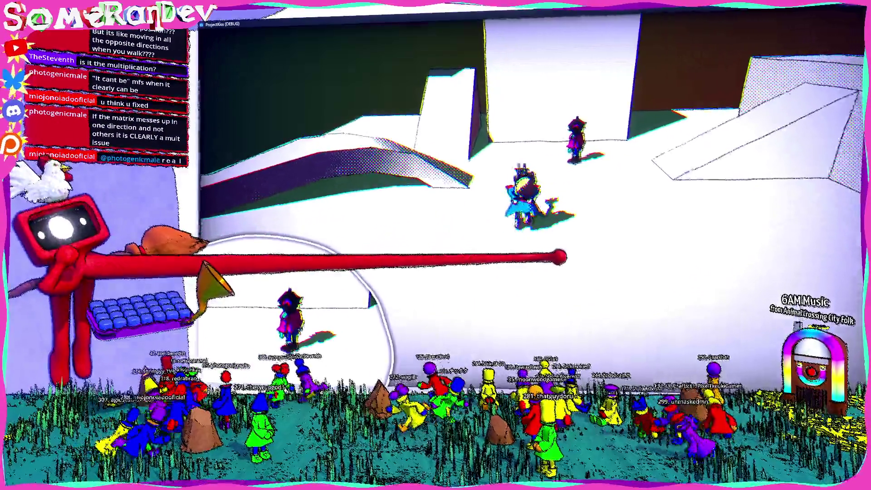
- Walk the robot toward the big white block to watch the tail swing, then exit fullscreen with F11
key("w")
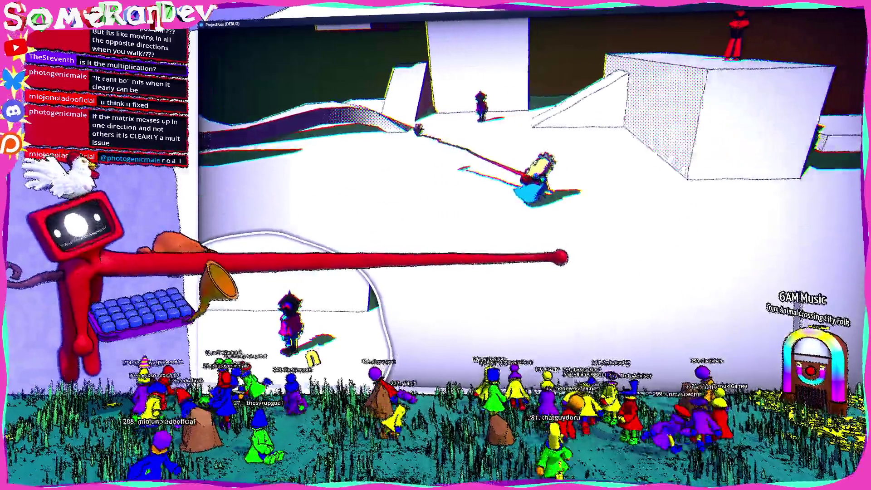
key("w")
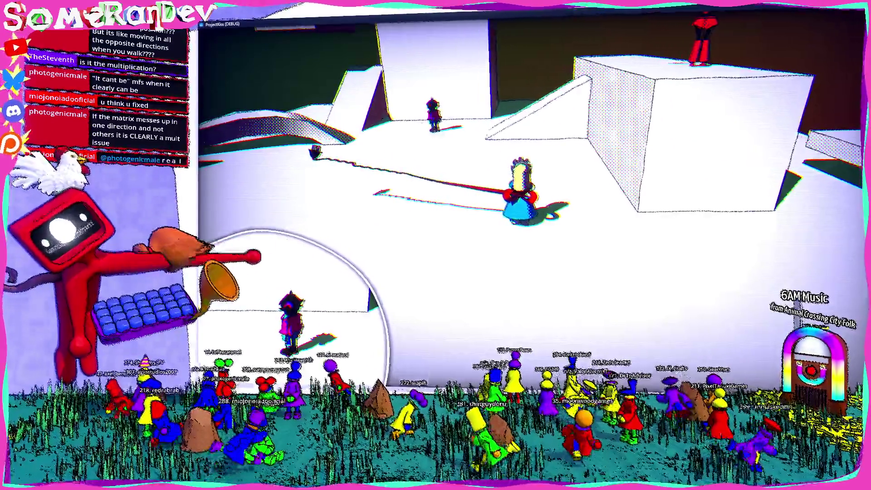
key("w")
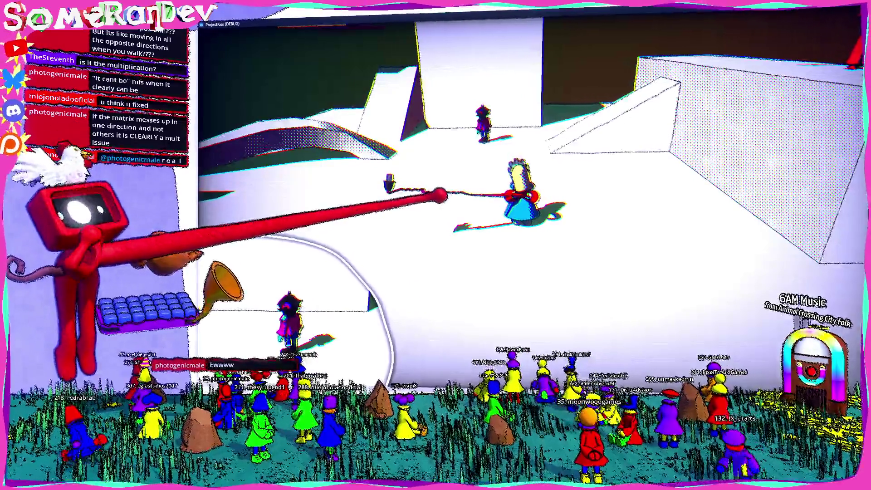
key("w")
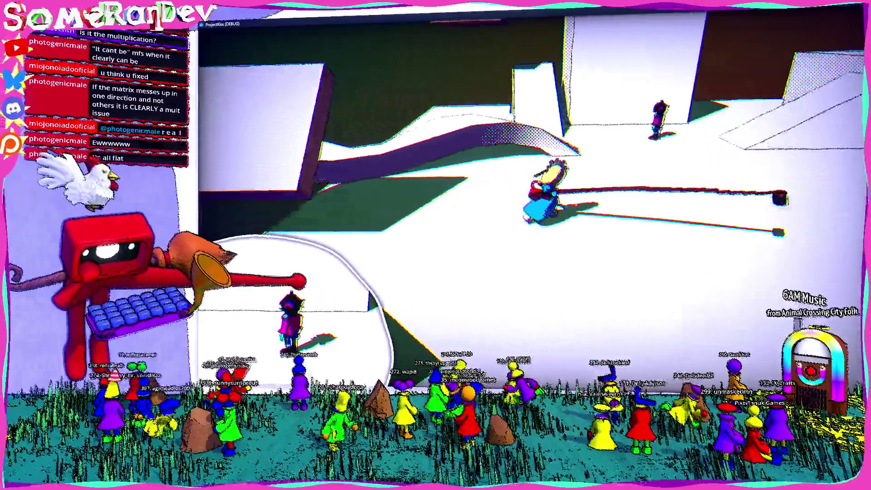
key("F11")
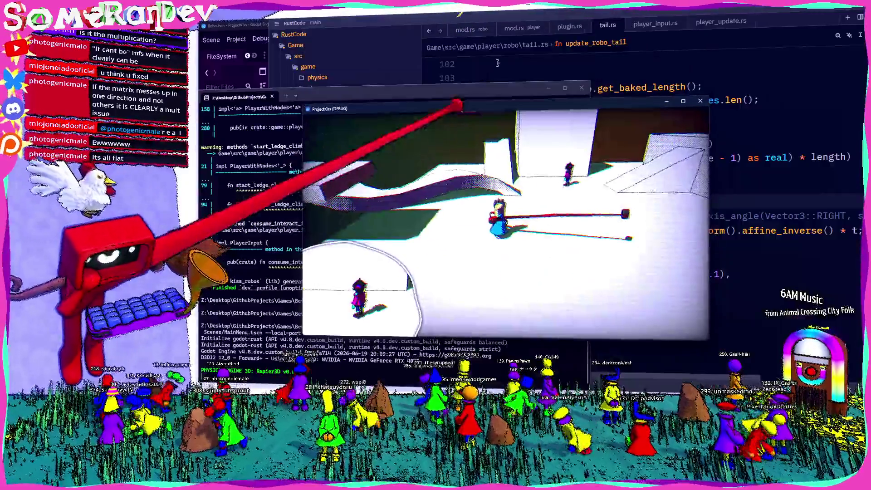
- Close the game and uncomment the t.basis rotation on line 113 of tail.rs
key("alt+F4")
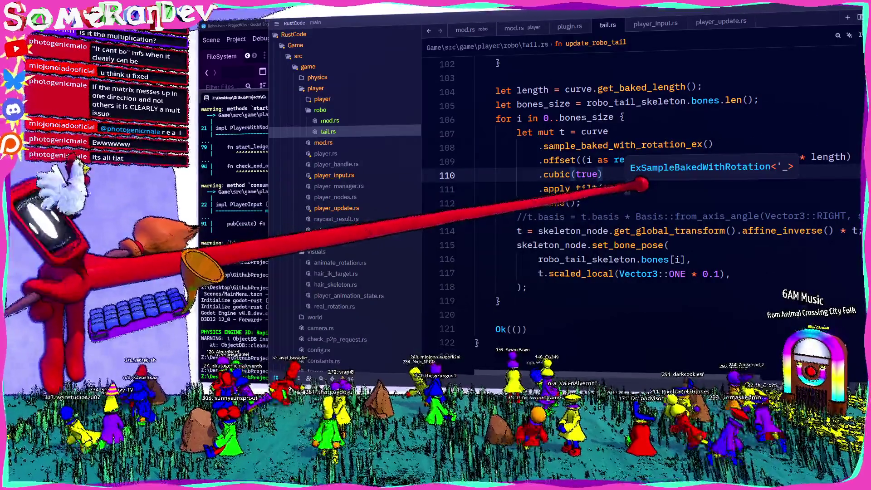
scroll(635, 204, "up", 6)
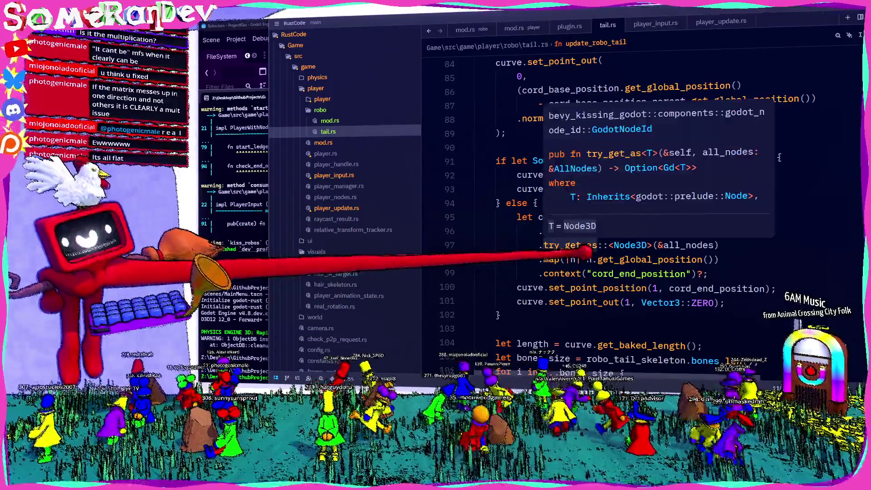
scroll(635, 204, "down", 4)
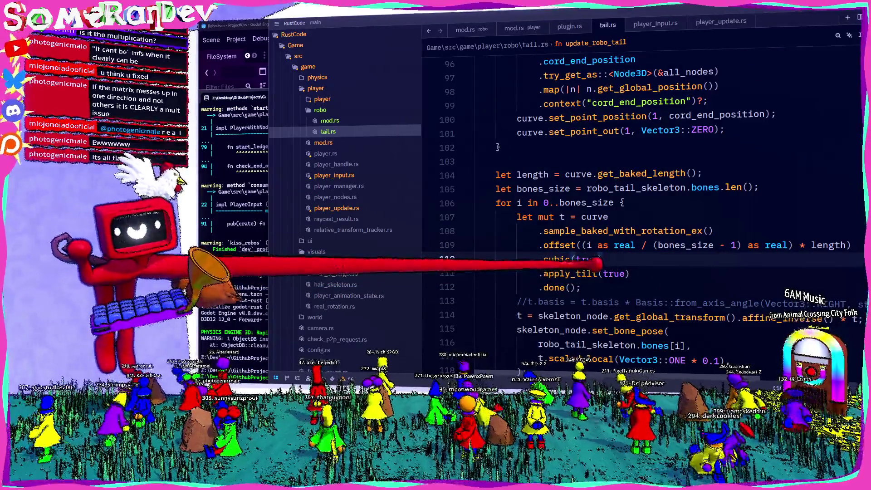
scroll(480, 140, "down", 3)
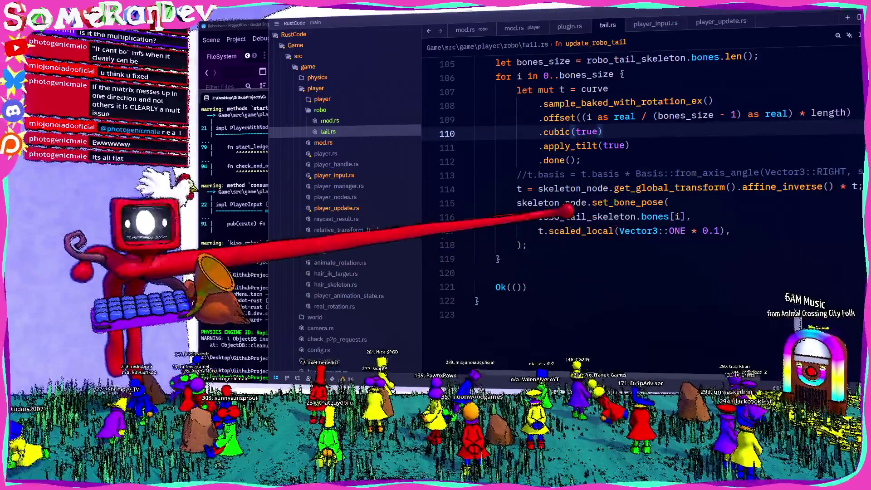
left_click(603, 174)
key("ctrl+slash")
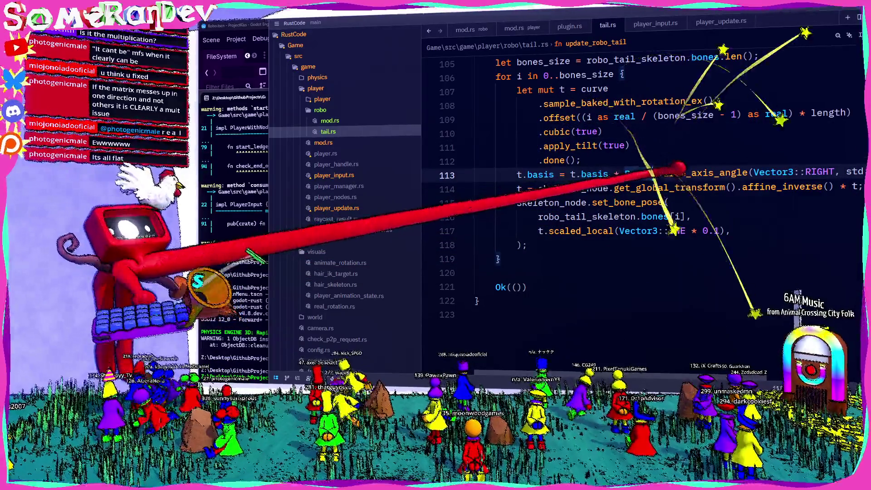
- Inspect skeleton_node and get_global_transform on line 114, then move to the set_bone_pose call
double_click(586, 187)
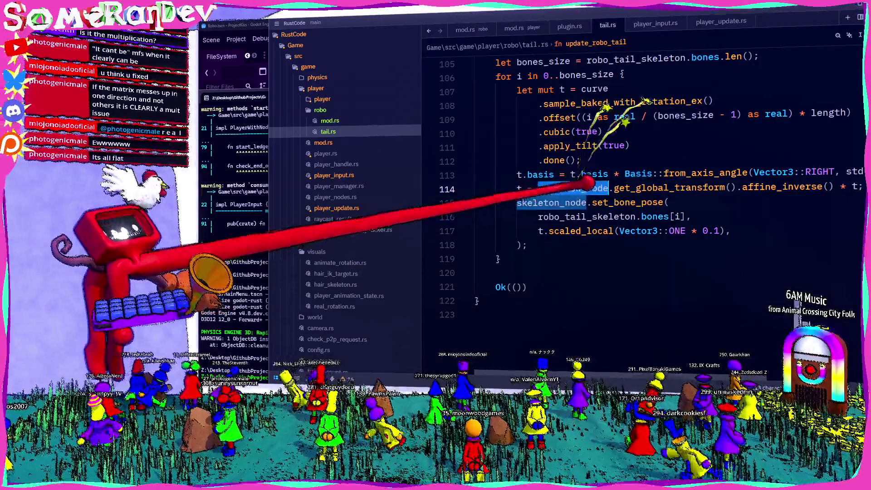
double_click(657, 187)
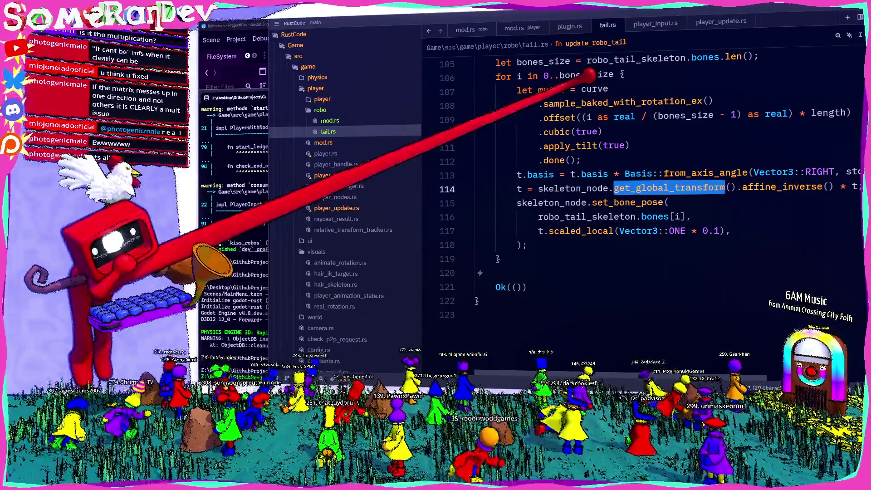
left_click(522, 187)
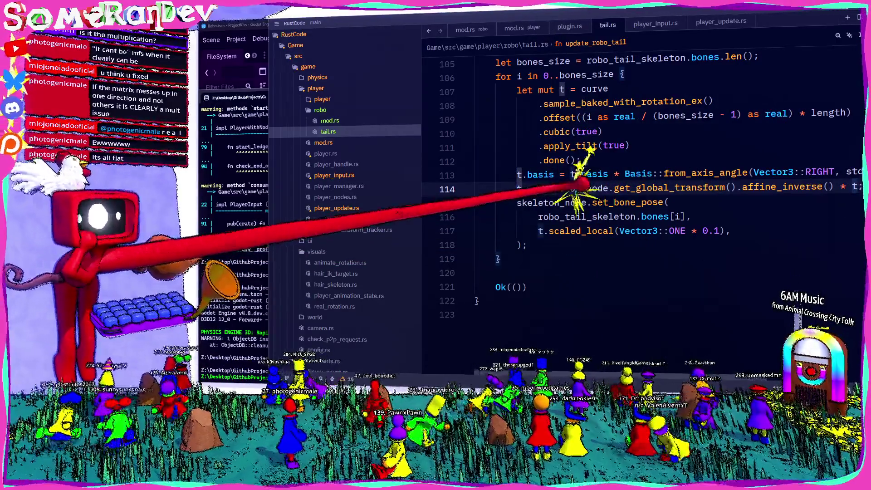
double_click(573, 188)
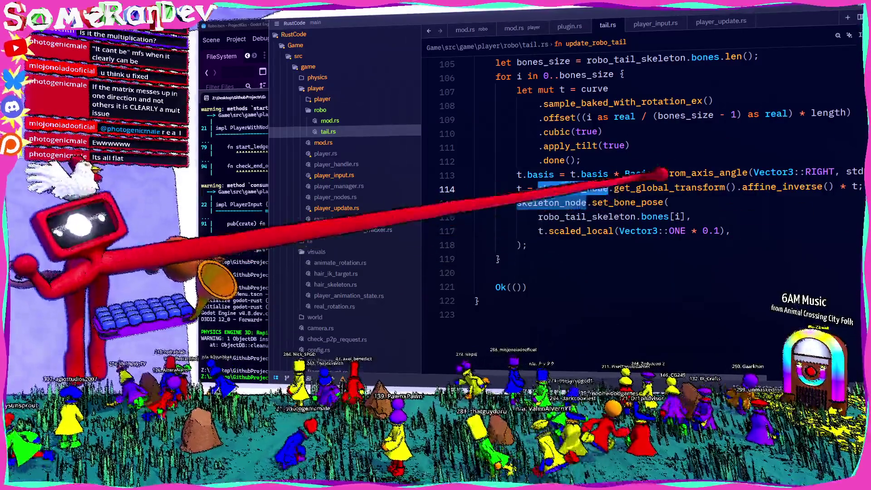
left_click(612, 203)
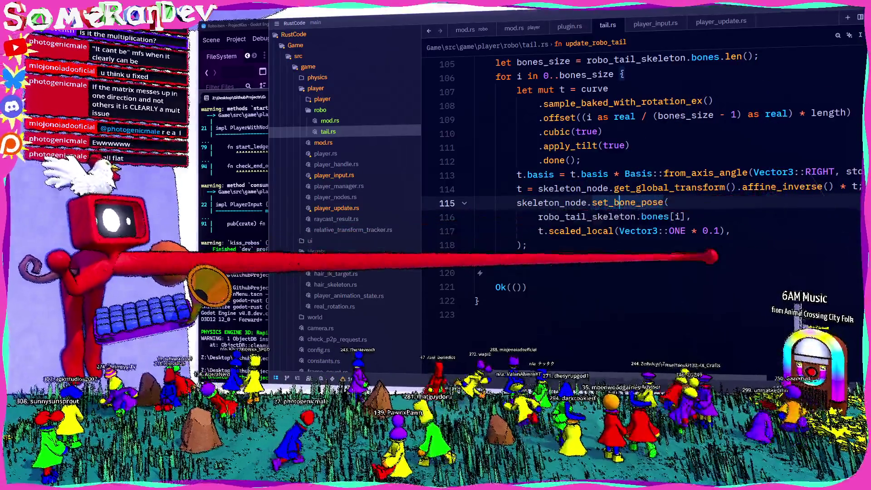
- Check the build terminal output and return to the tail.rs code
scroll(698, 257, "up", 6)
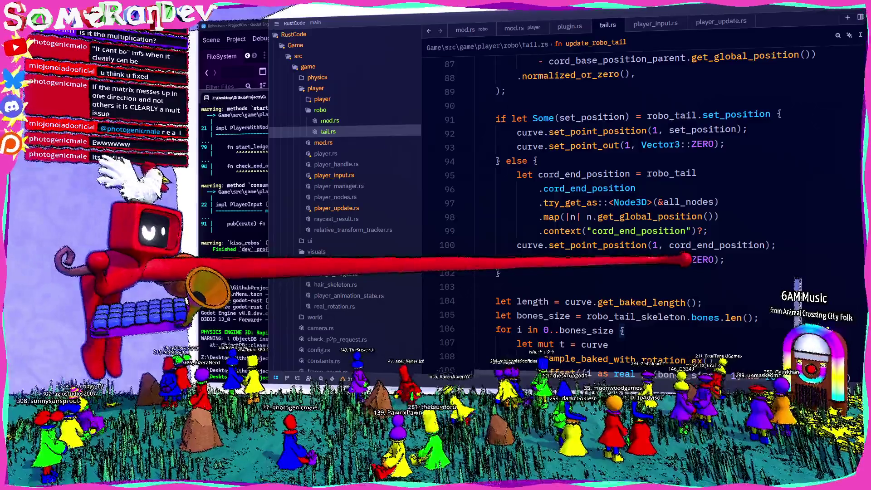
scroll(610, 270, "up", 12)
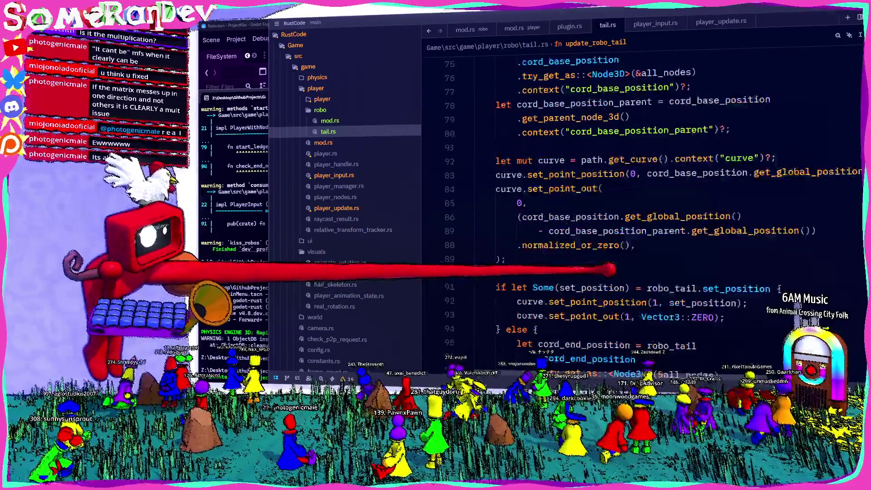
scroll(608, 270, "down", 15)
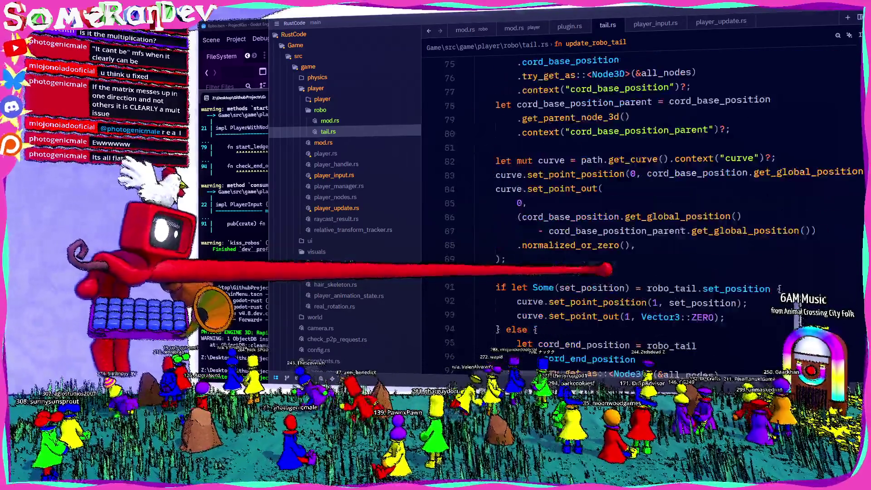
left_click(226, 232)
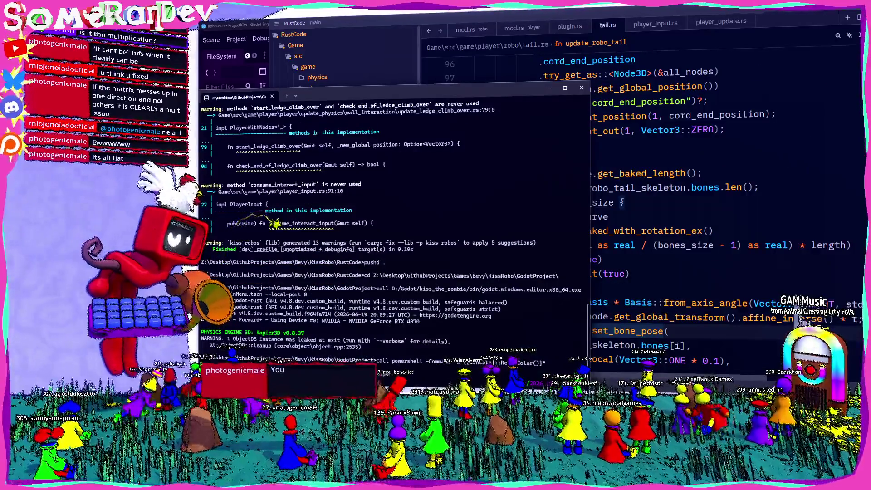
left_click(737, 157)
- Replace ZERO in line 93's out-handle with Vector3::new(1., 0., …), rebuild, and start Local Multiplayer
scroll(726, 164, "up", 7)
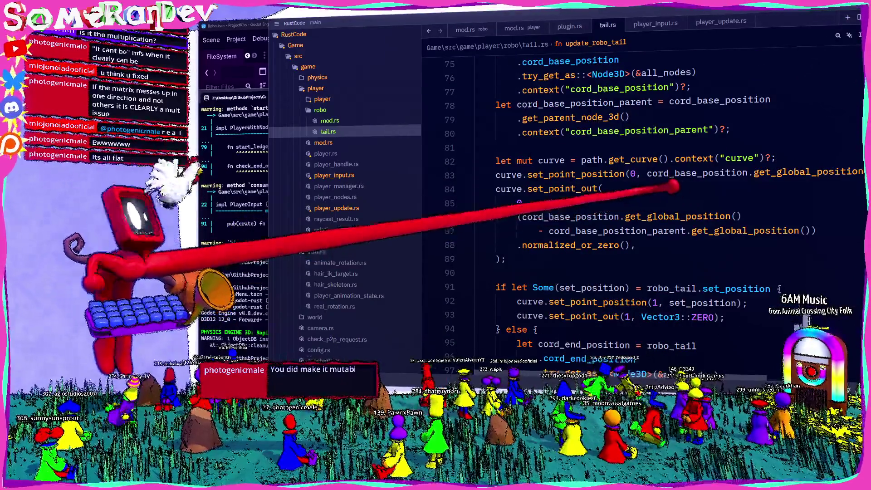
scroll(660, 231, "up", 4)
scroll(659, 230, "up", 2)
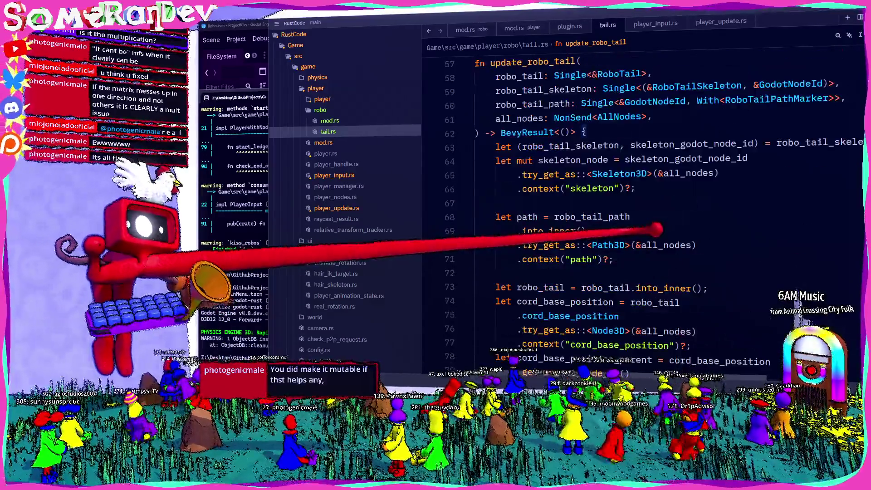
scroll(653, 228, "down", 7)
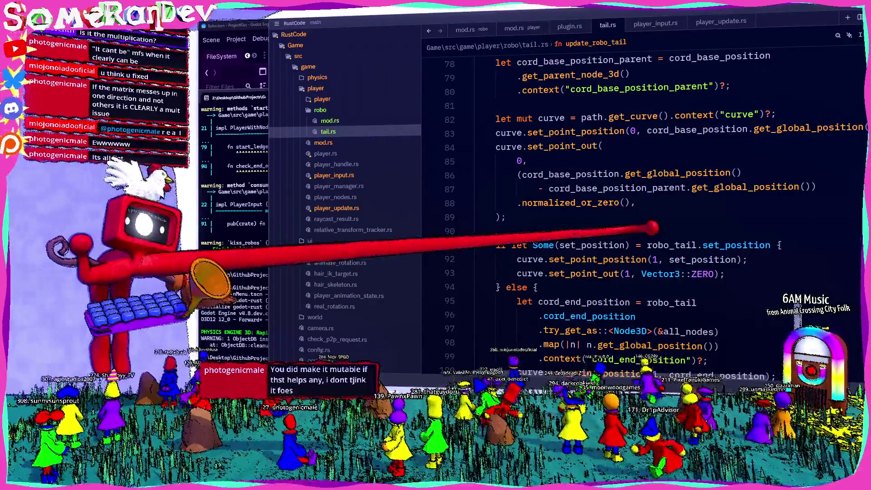
scroll(652, 228, "down", 3)
scroll(653, 229, "up", 3)
scroll(655, 232, "down", 1)
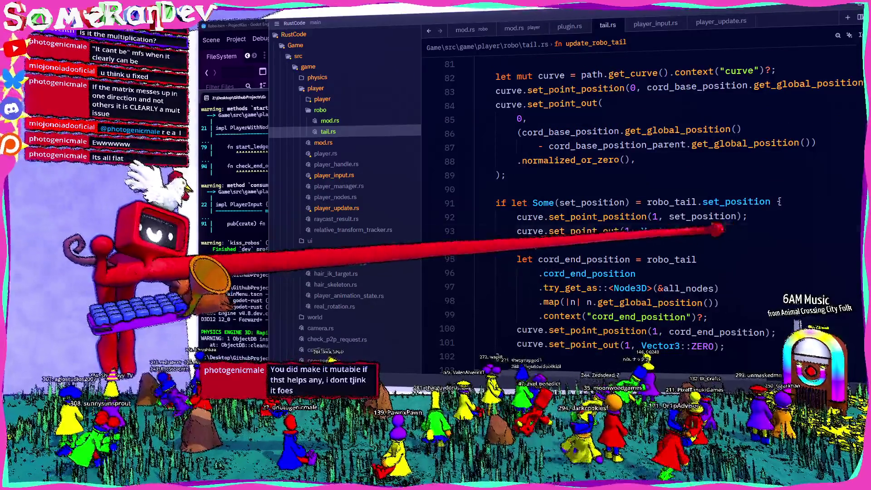
mouse_move(728, 229)
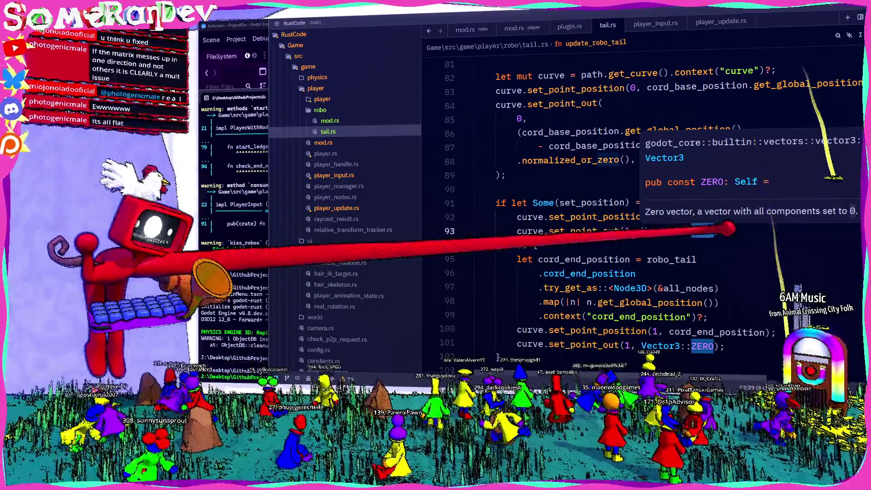
double_click(703, 231)
type("new")
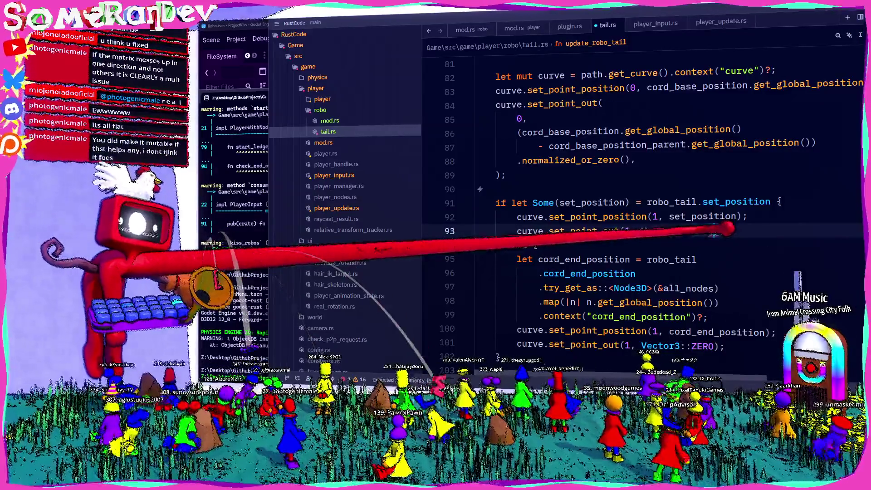
type("(")
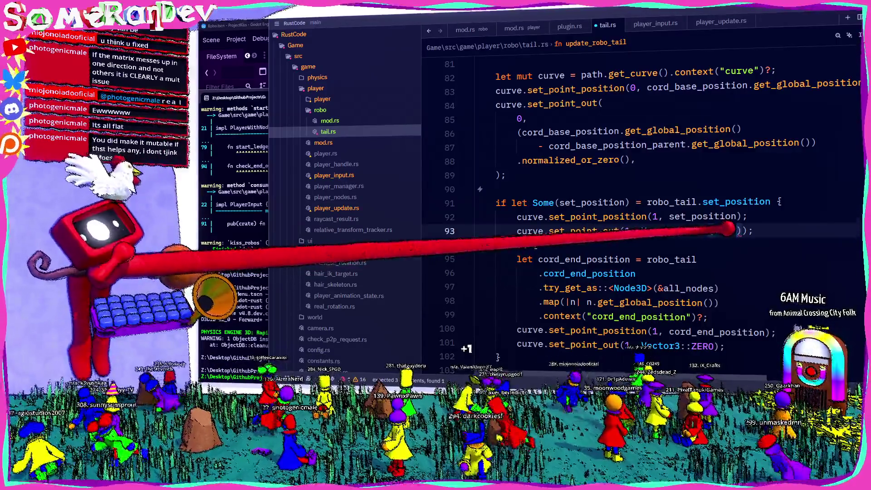
type("1., 0.")
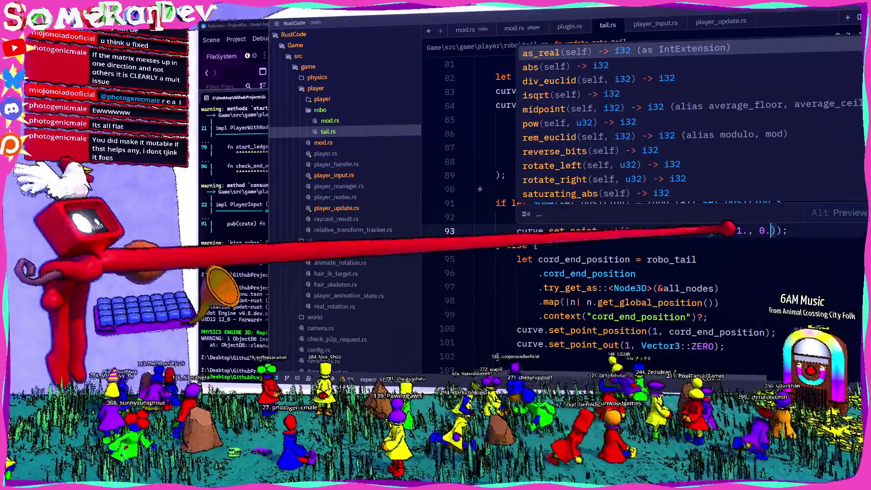
key("shift+F10")
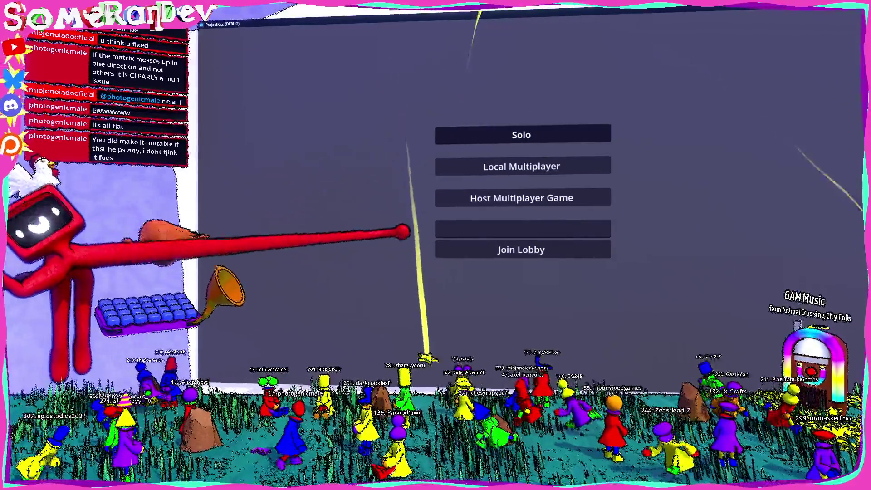
left_click(438, 252)
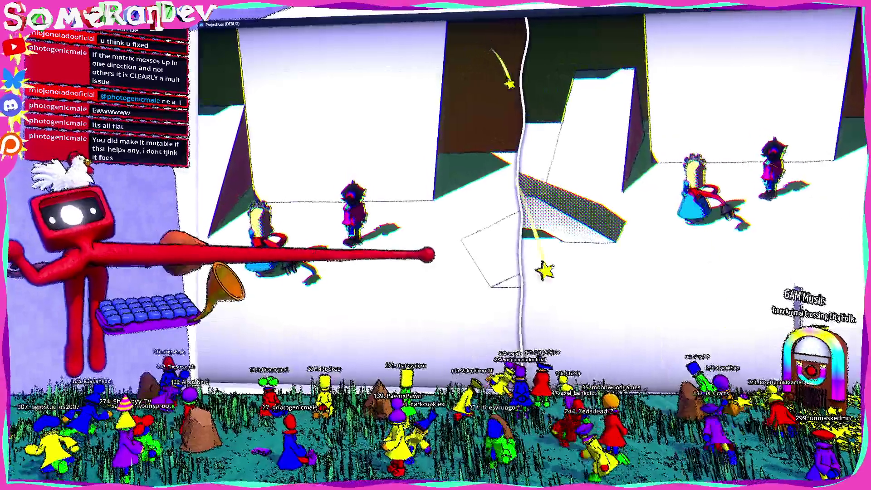
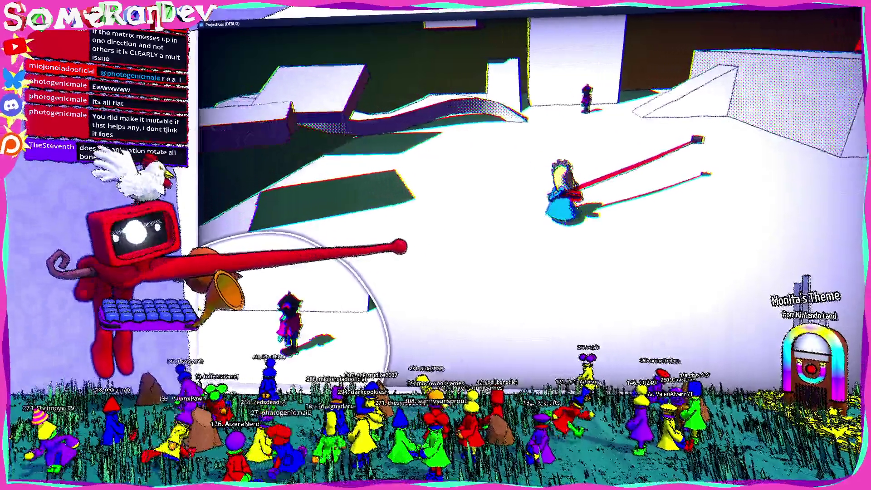
- Close the fullscreen ProjectKiss debug game with Alt+F4
key("alt+F4")
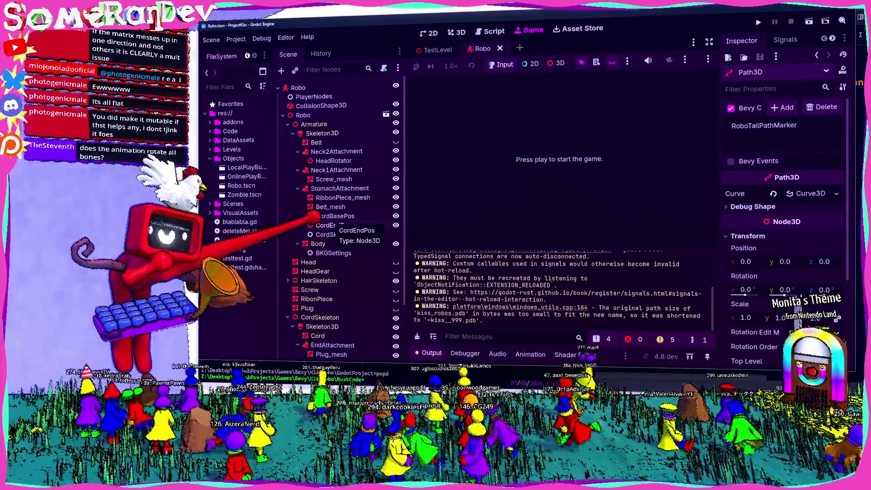
- Leave CordSkeletonSnatcher's Node to Snatch unassigned and save the Robo scene
left_click(342, 234)
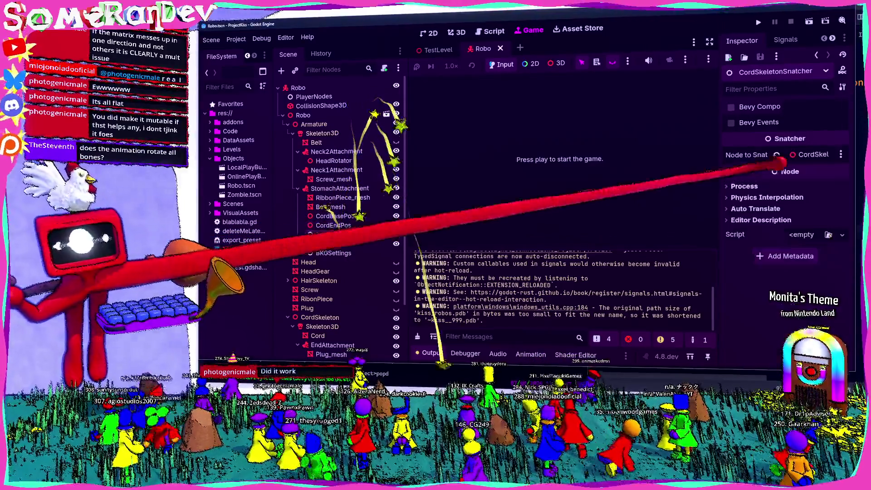
left_click(811, 154)
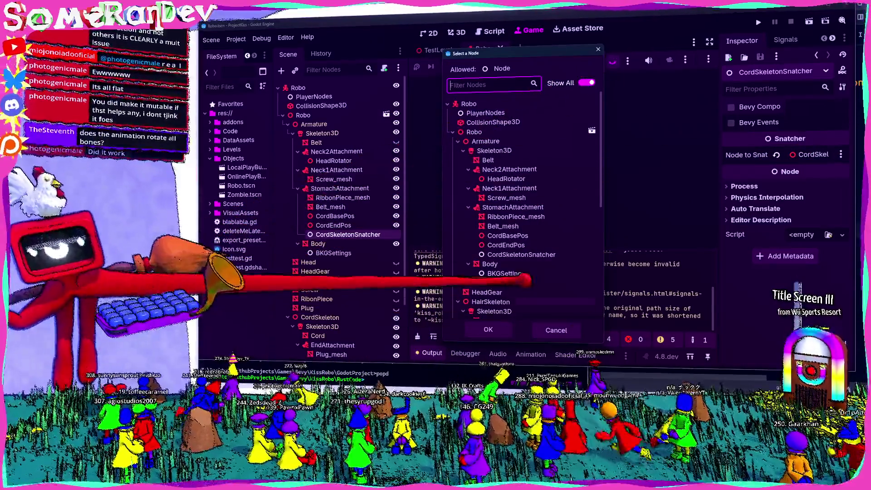
key("Return")
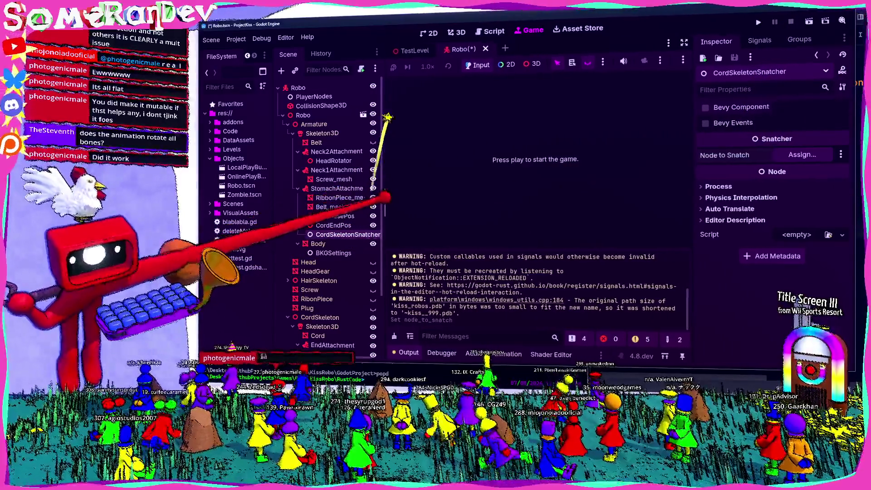
key("ctrl+s")
- Review the StomachAttachment and EndAttachment bone settings, then run the game in the editor
scroll(334, 218, "down", 3)
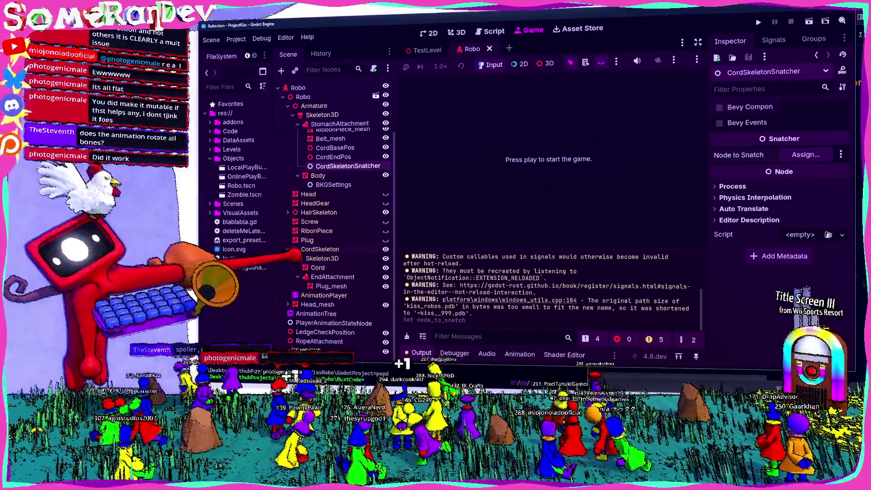
scroll(333, 217, "up", 3)
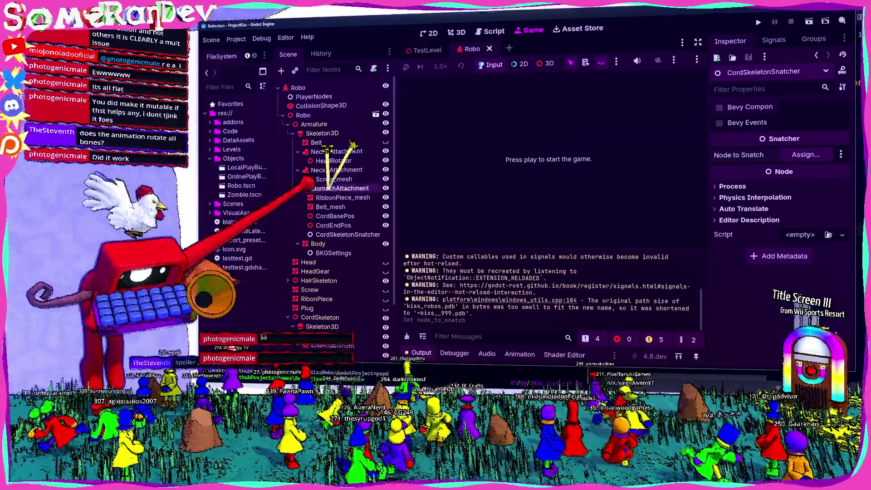
left_click(340, 188)
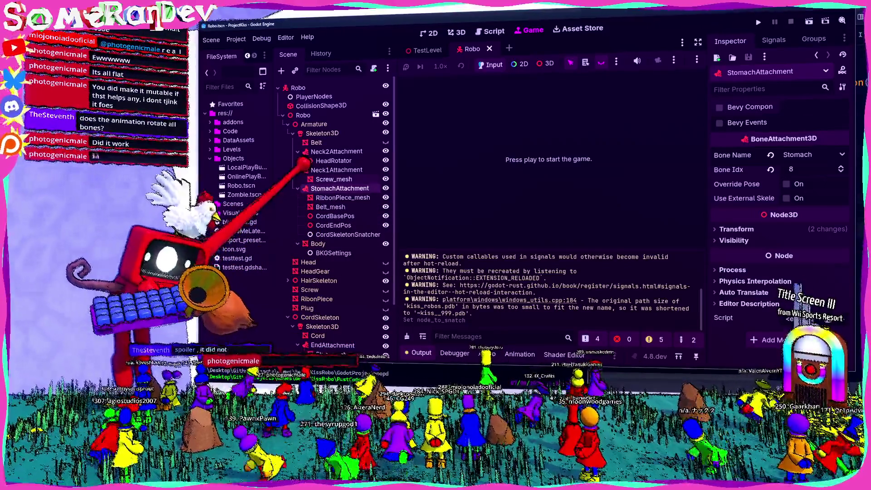
scroll(303, 238, "down", 3)
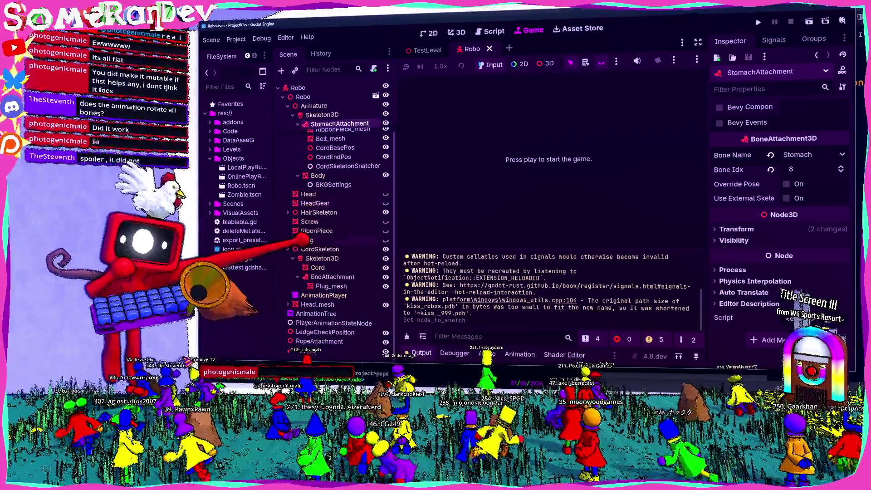
left_click(334, 277)
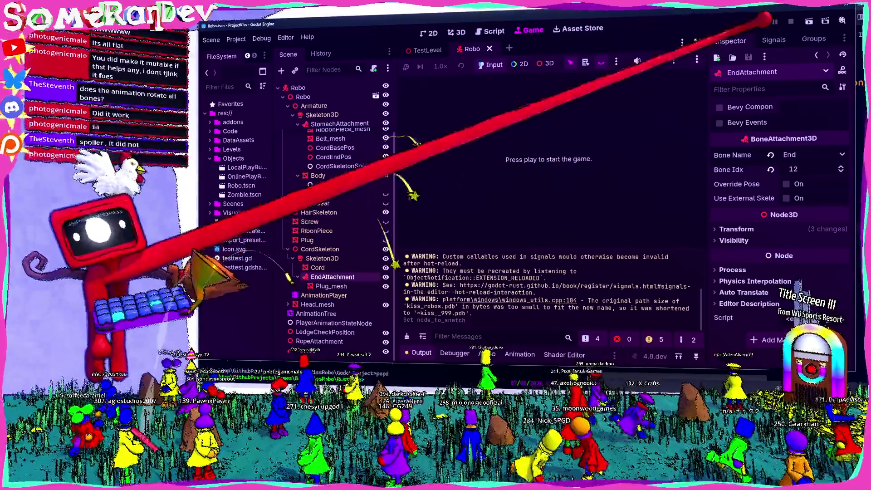
left_click(773, 21)
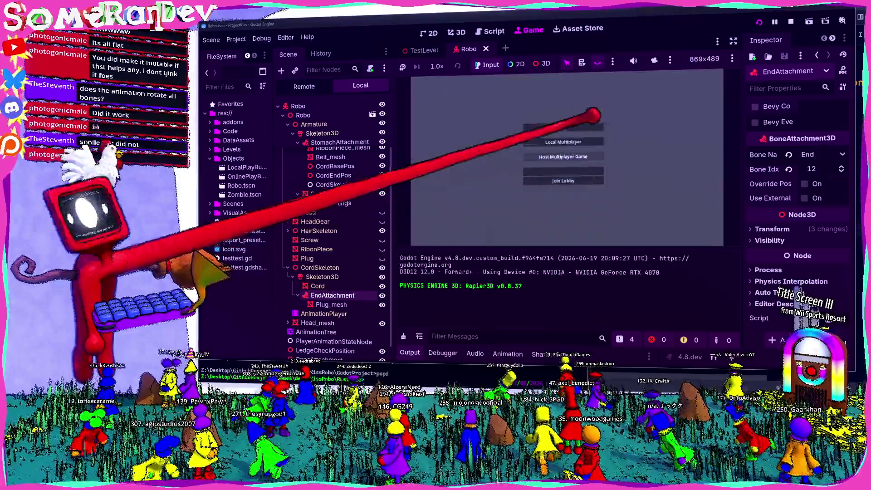
- Start a Local Multiplayer session, then stop the test run with F8
left_click(575, 142)
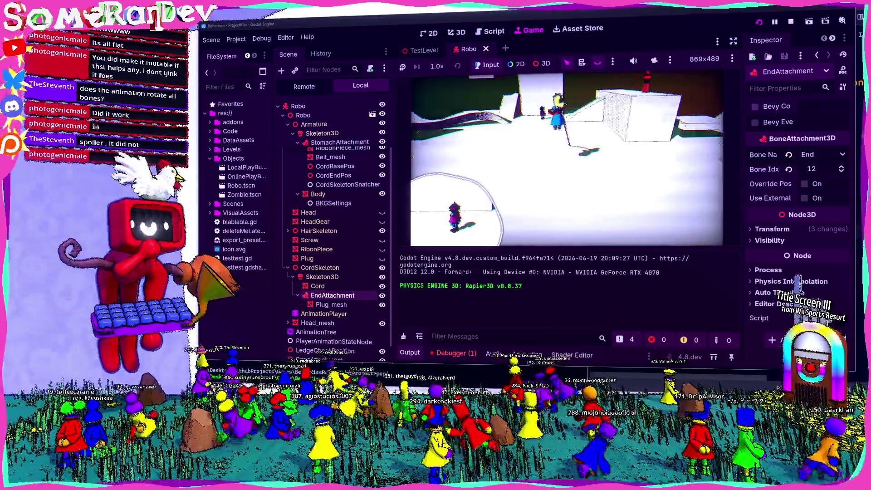
key("F8")
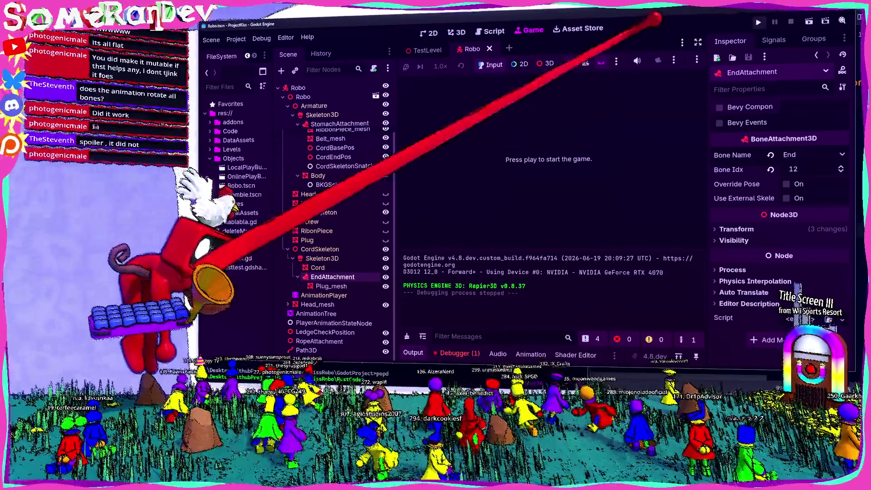
key("alt+Tab")
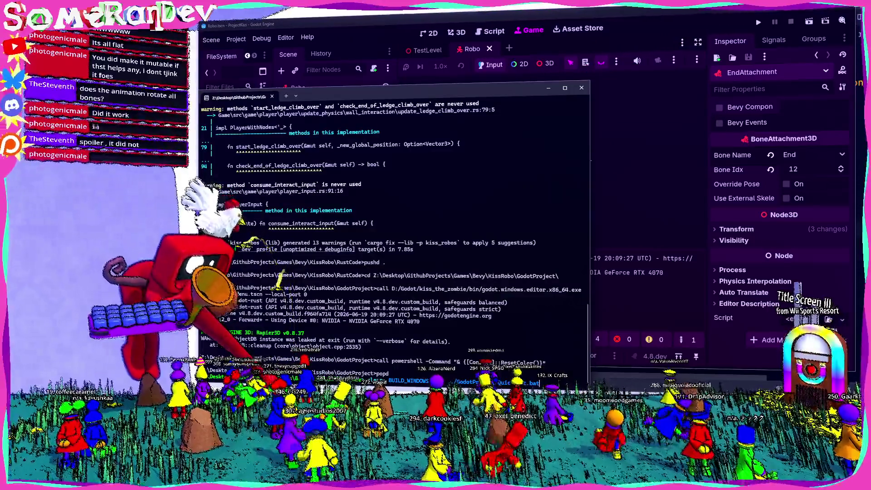
- Rerun the cargo build and Godot launch command, then take the game out of fullscreen
key("Return")
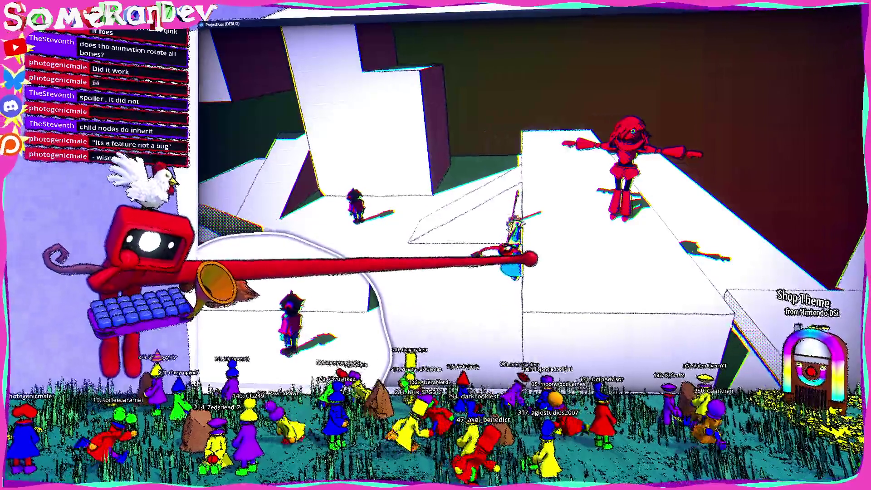
key("super+Down")
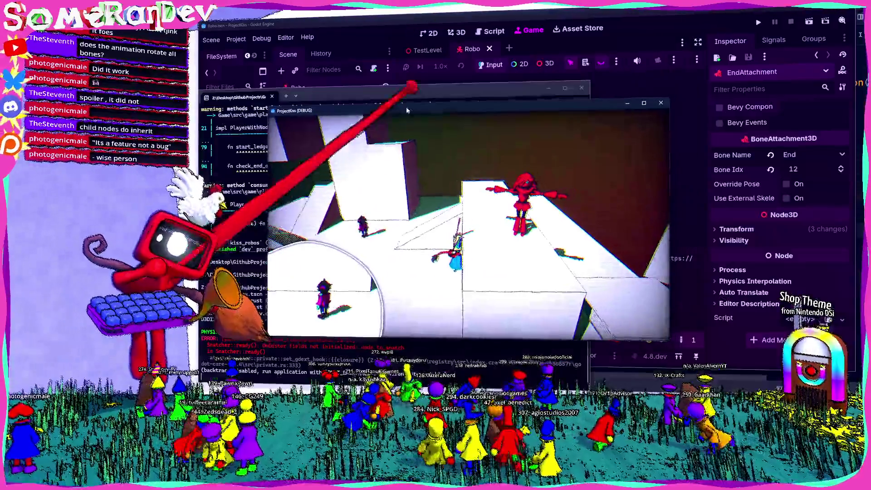
- Close the debug game, check CordSkeleton's bones and StomachAttachment's bone, then bring up tail.rs
left_click(661, 102)
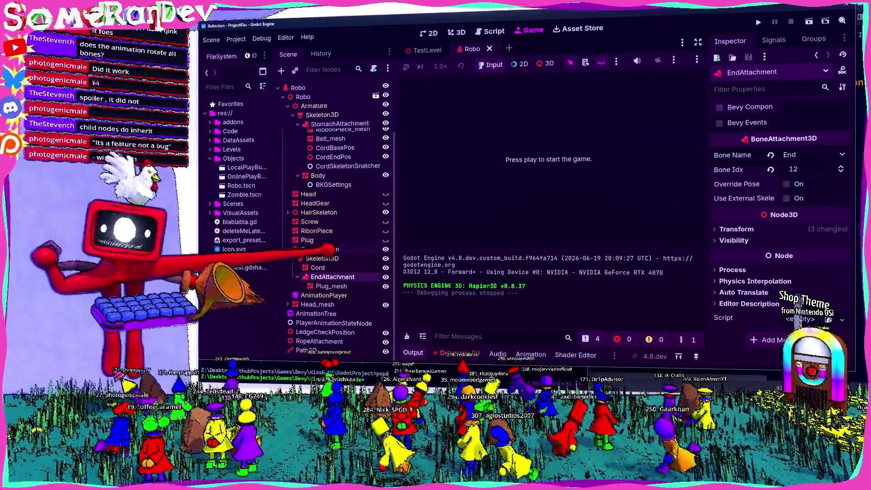
scroll(344, 250, "up", 3)
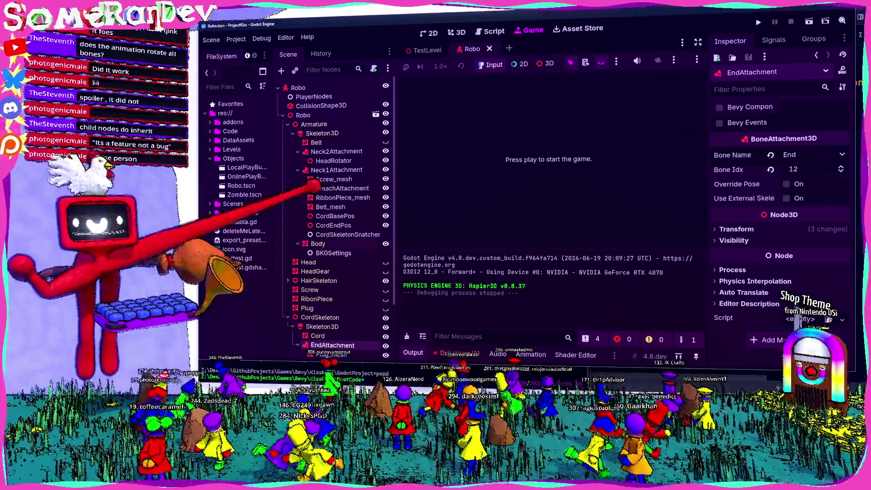
scroll(336, 217, "down", 3)
left_click(320, 258)
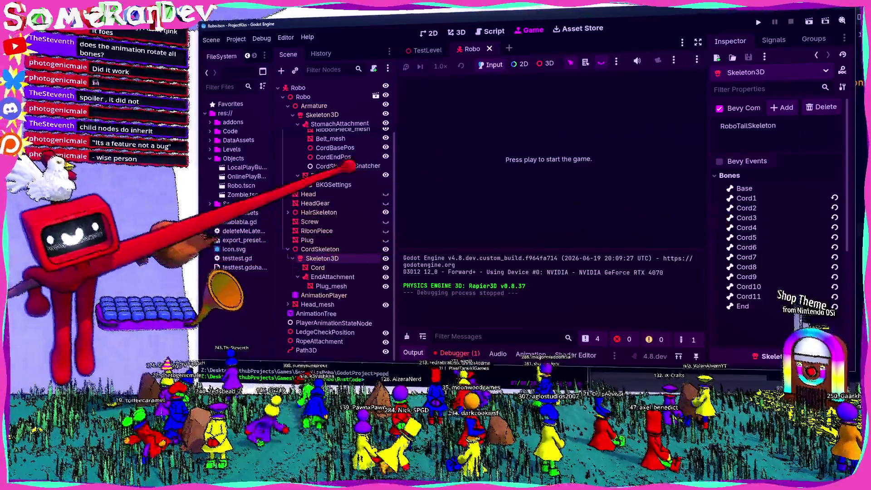
scroll(333, 171, "up", 3)
left_click(327, 187)
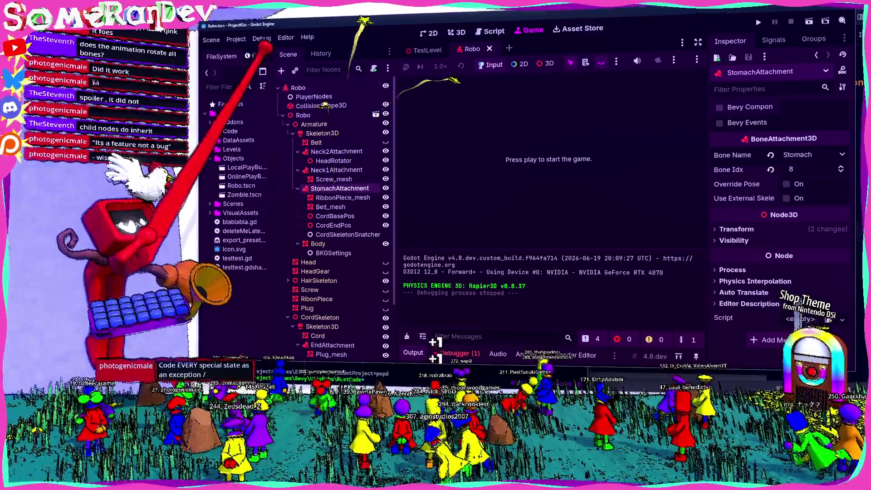
scroll(331, 213, "down", 4)
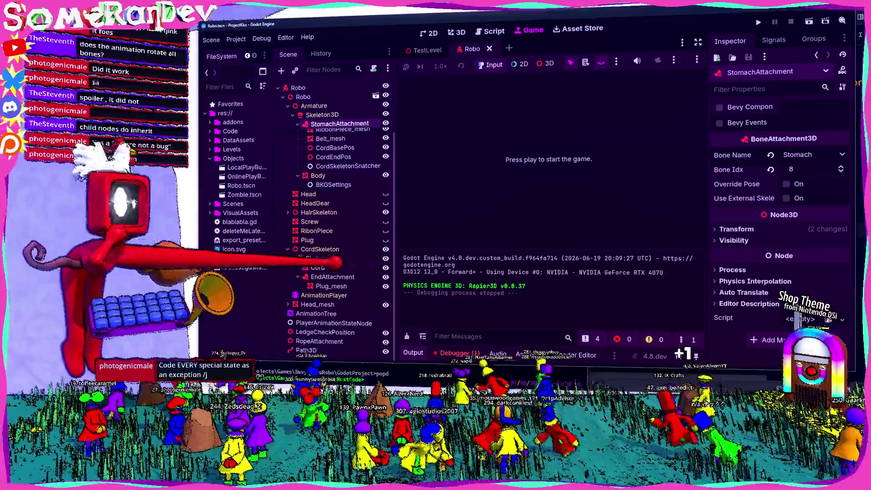
scroll(331, 213, "up", 2)
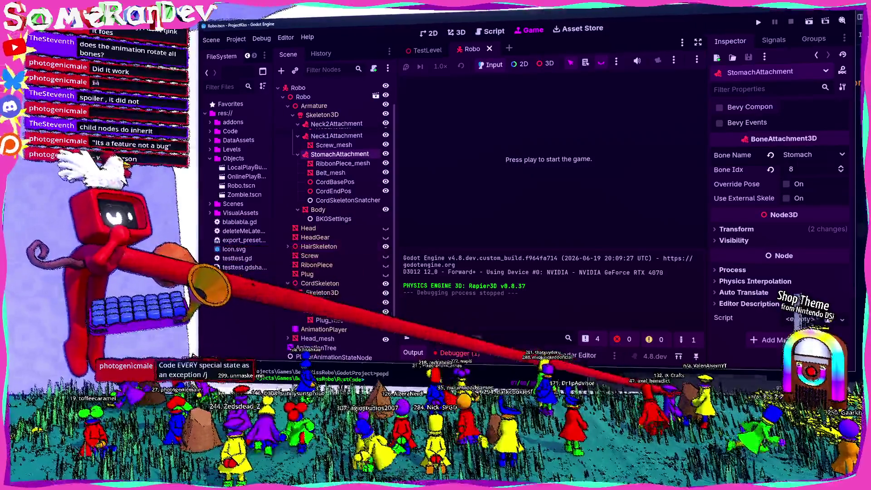
key("alt+Tab")
scroll(635, 204, "up", 7)
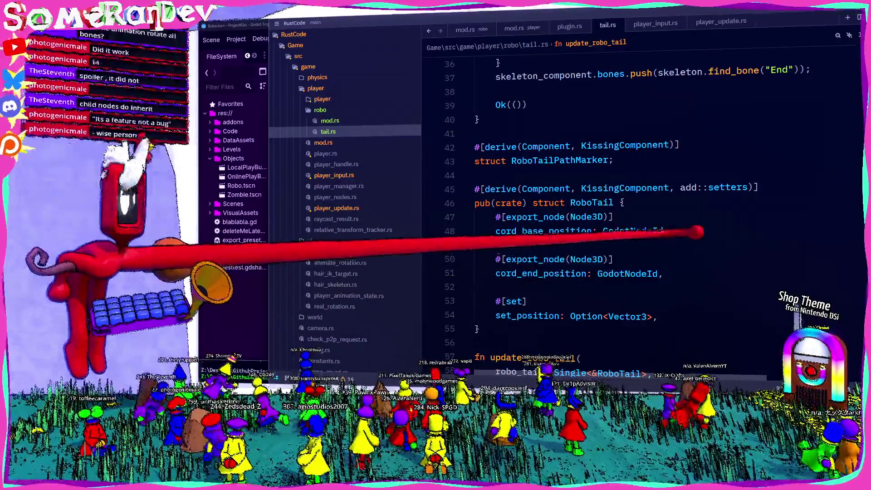
- Add a base_bone_transform field to RoboTail by duplicating the cord_base_position field
left_click(461, 205)
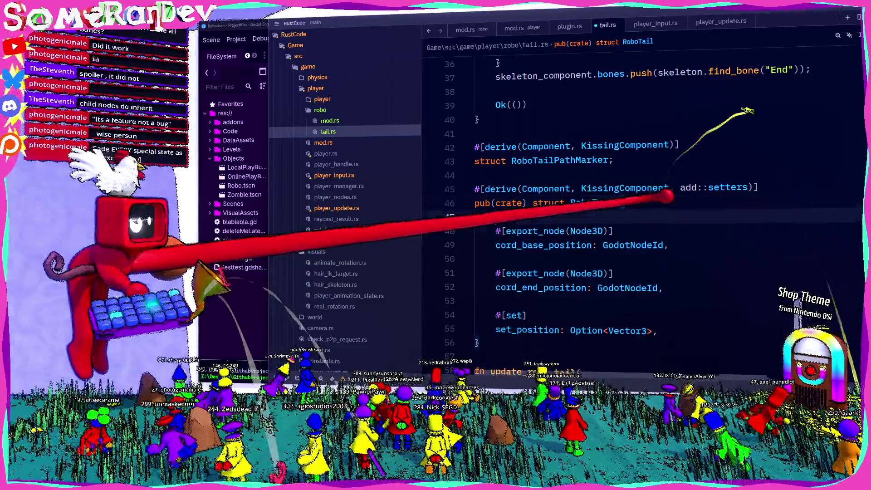
type("#[export_node(Node3D)]     cord_base_position: GodotNodeId,")
double_click(542, 232)
type("base_bone")
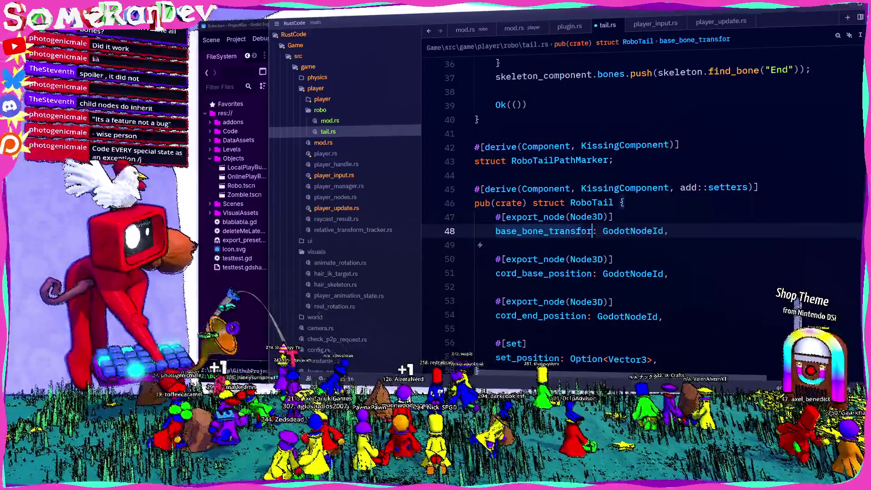
type("m")
double_click(563, 231)
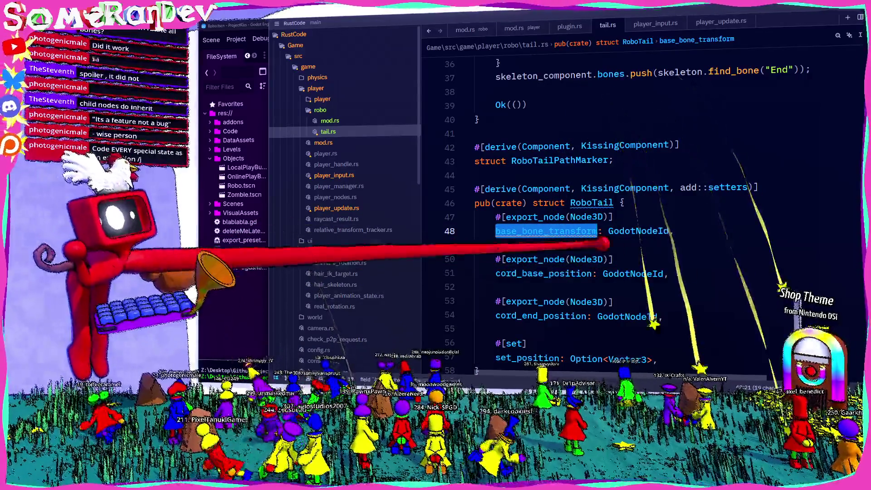
scroll(635, 217, "down", 10)
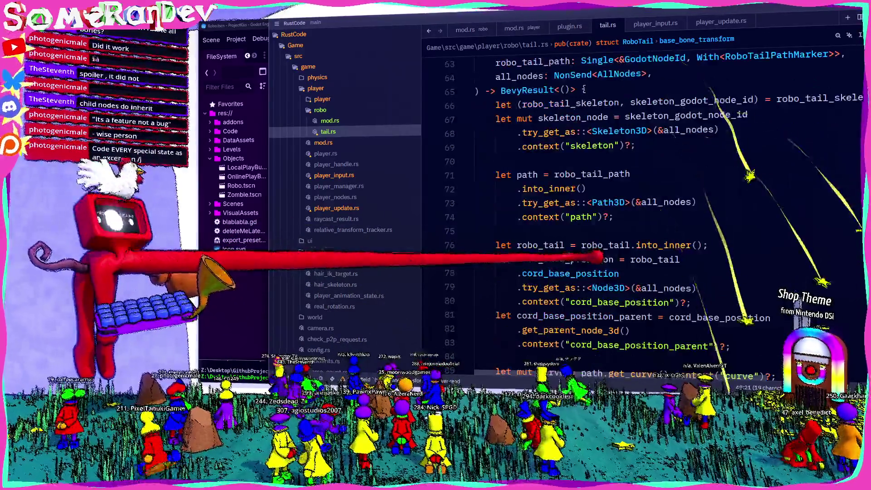
scroll(635, 217, "up", 5)
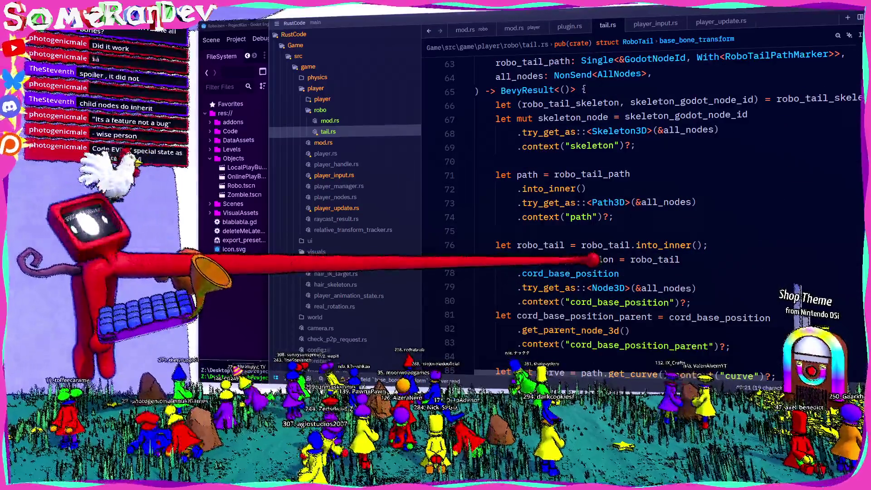
scroll(635, 217, "up", 20)
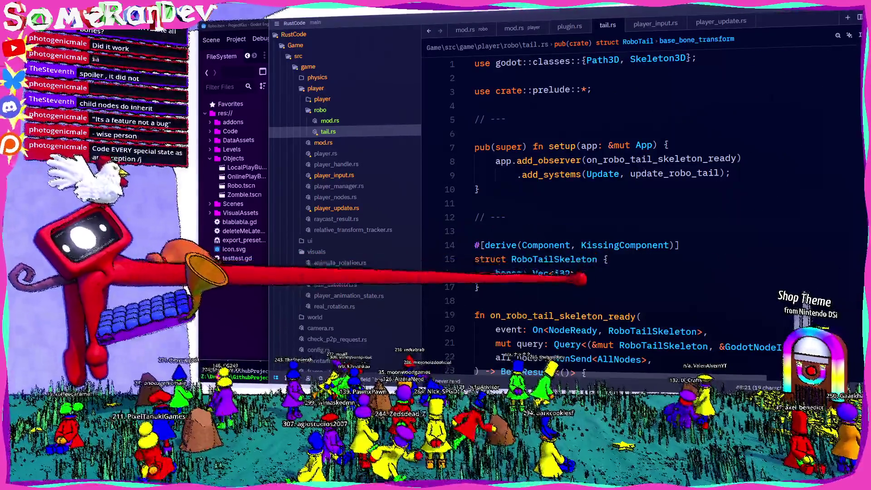
- Add a base_bone: i32 field to the RoboTailSkeleton struct
left_click(608, 259)
key("Return")
type("_bone: u32")
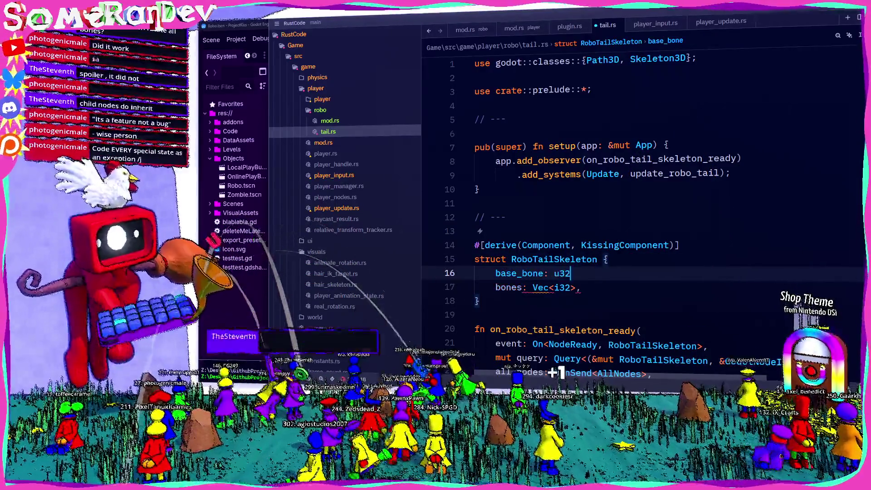
key("BackSpace")
key("BackSpace")
key("BackSpace")
type("i32")
- Start a skeleton_component.base_bone assignment right after the skeleton lookup
scroll(453, 226, "down", 2)
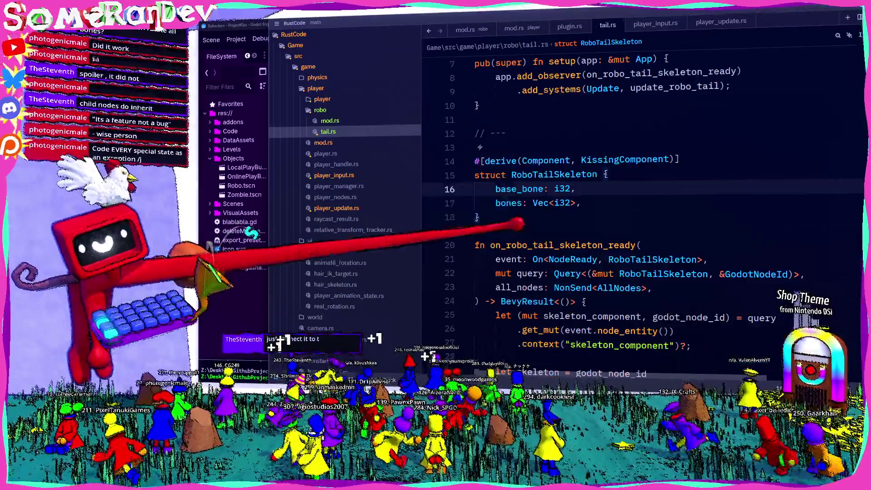
scroll(535, 191, "down", 4)
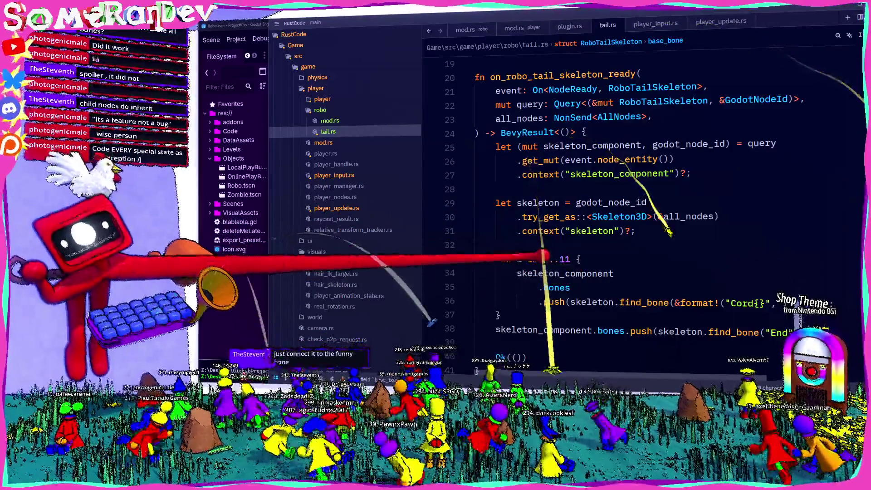
left_click(662, 245)
key("Return")
key("Return")
type("skeleton")
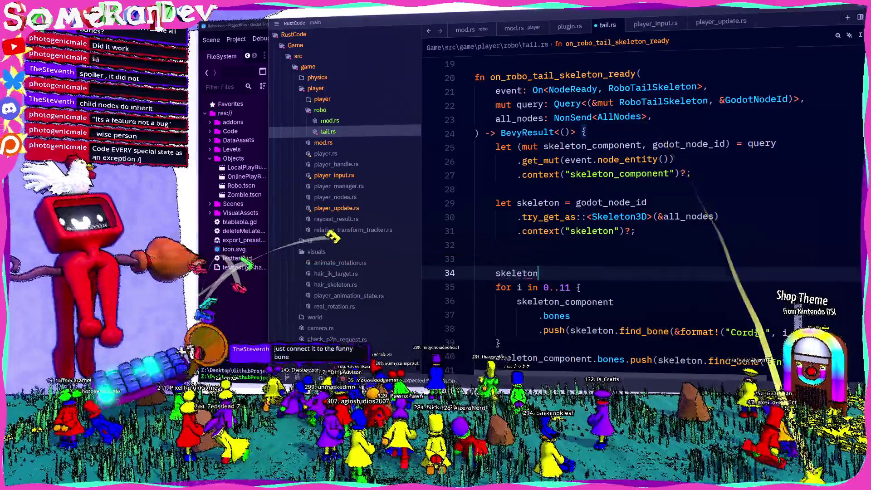
type("_")
key("Return")
type(".base_bone =")
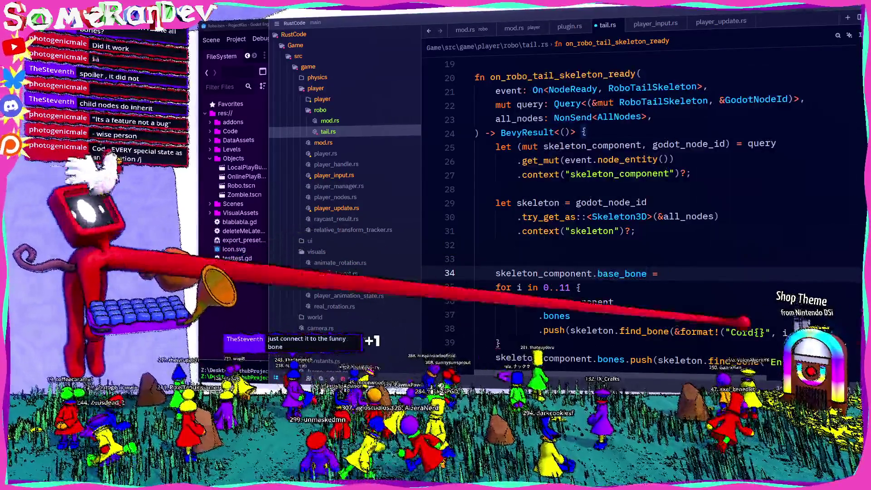
scroll(635, 227, "down", 1)
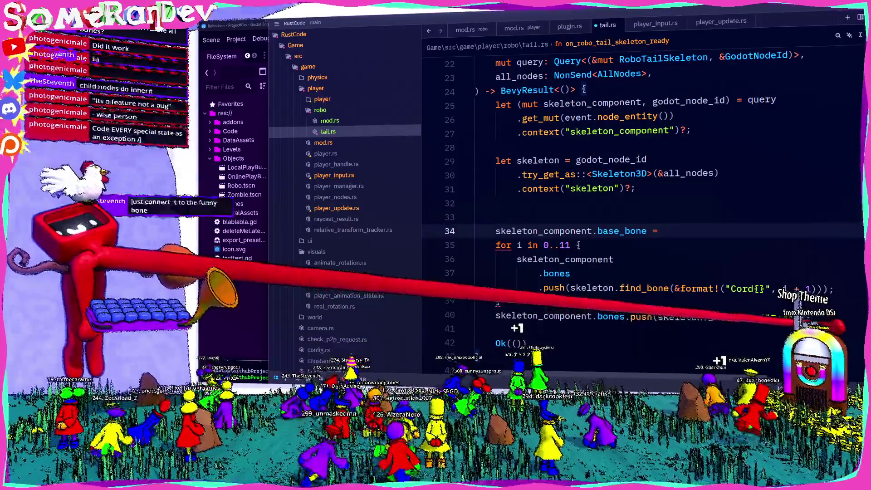
- Assign base_bone from find_bone("Base") by adapting the End bone lookup, and save tail.rs
left_click_drag(789, 317, 668, 317)
key("ctrl+c")
left_click(839, 231)
key("ctrl+v")
double_click(785, 232)
type("Bas")
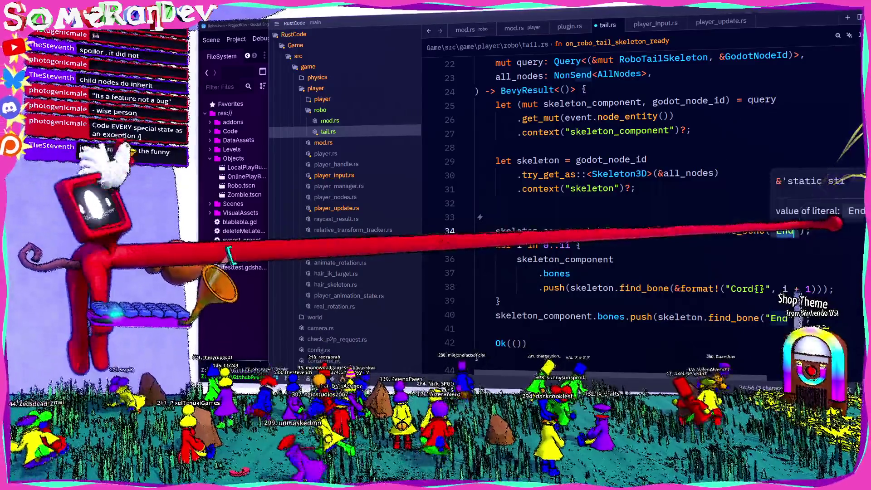
key("ctrl+s")
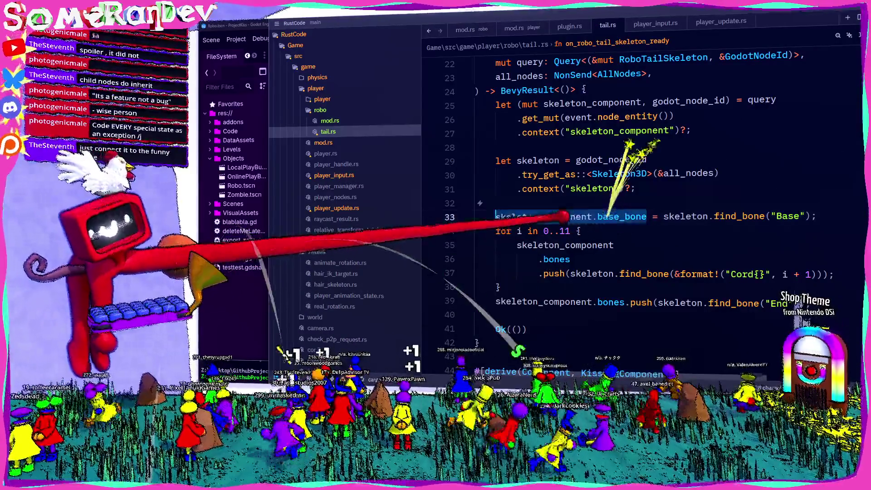
- Add a skeleton_node.set_bone_pose call for the base bone in update_robo_tail
scroll(635, 204, "down", 15)
scroll(635, 204, "down", 7)
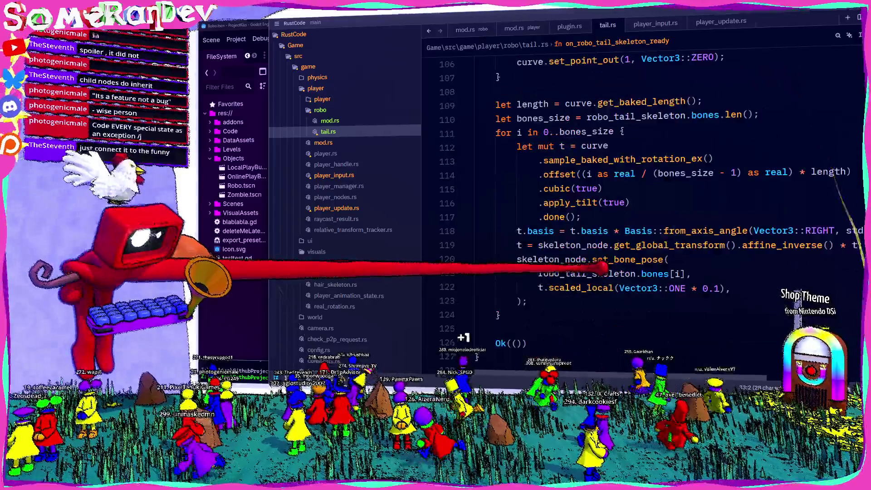
scroll(635, 204, "up", 11)
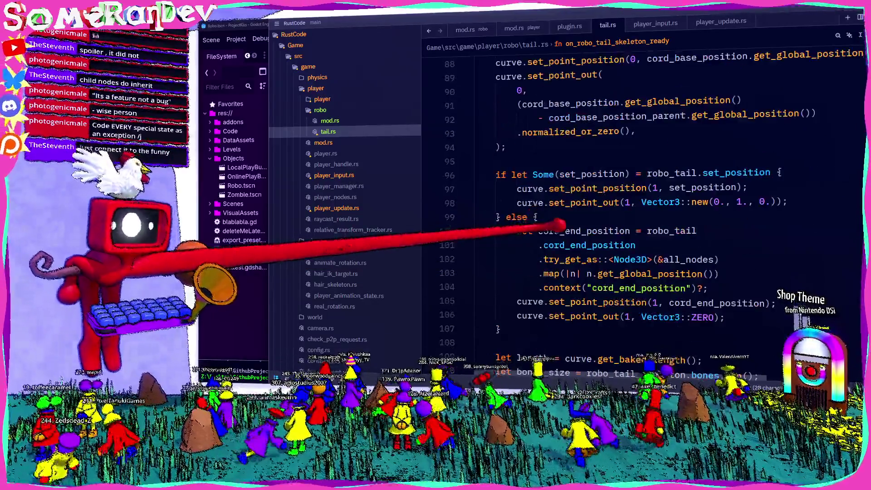
scroll(635, 204, "down", 6)
scroll(557, 224, "down", 5)
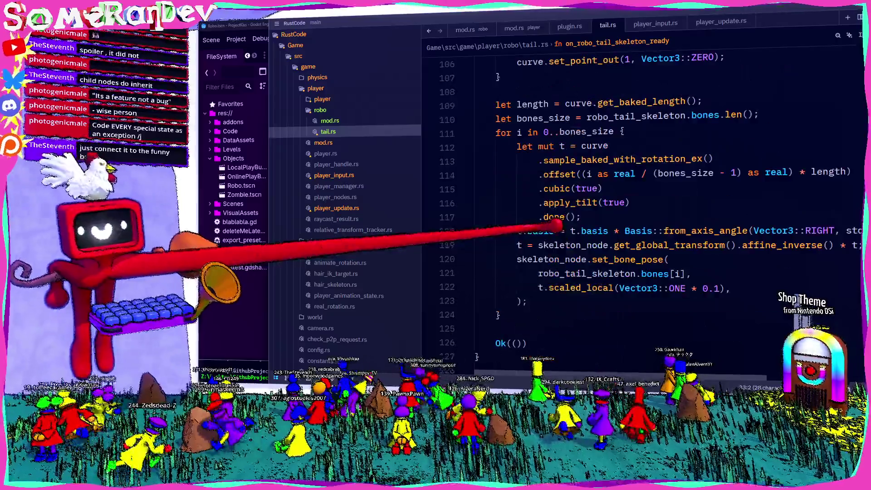
left_click(517, 88)
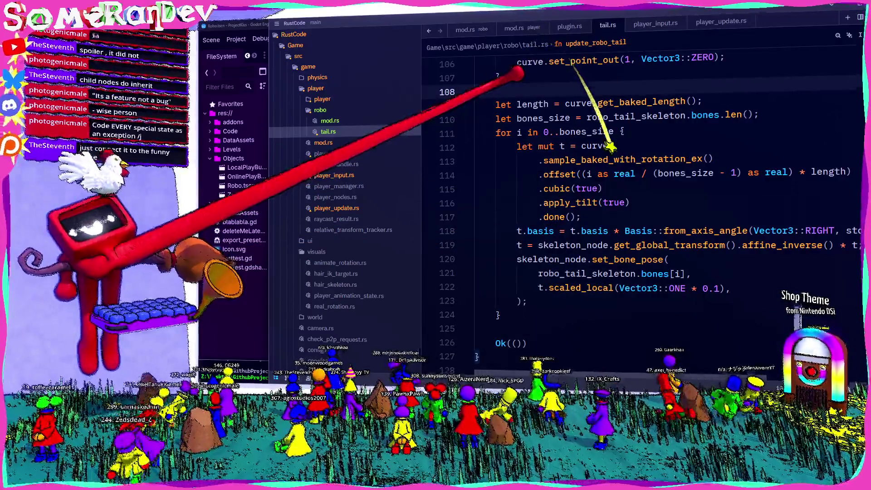
key("Return")
key("Return")
key("Up")
type("skeleton_node.set")
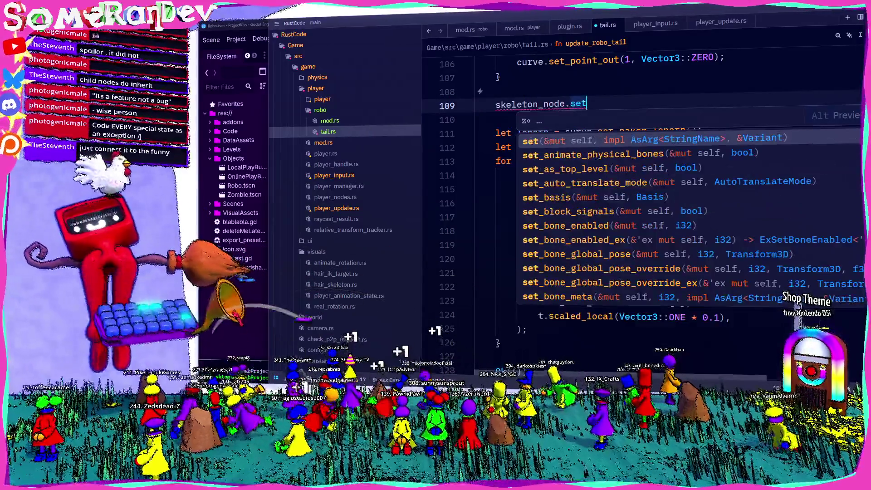
key("Escape")
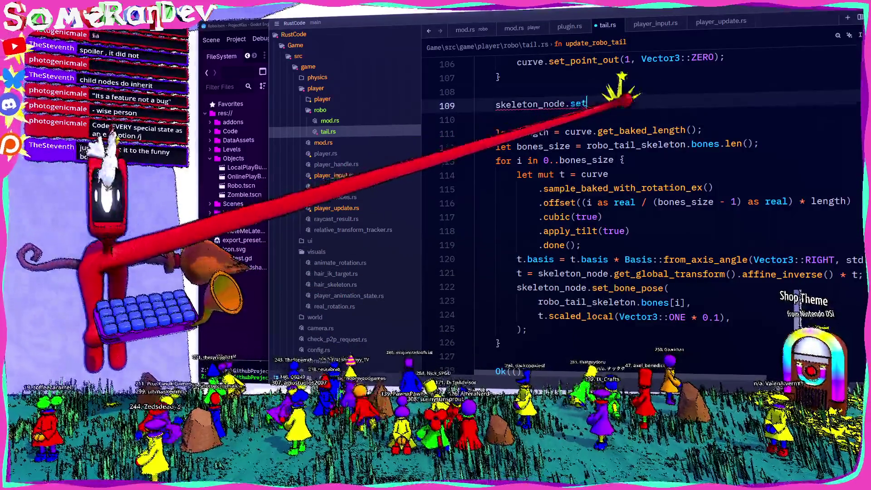
type("_bone_pos")
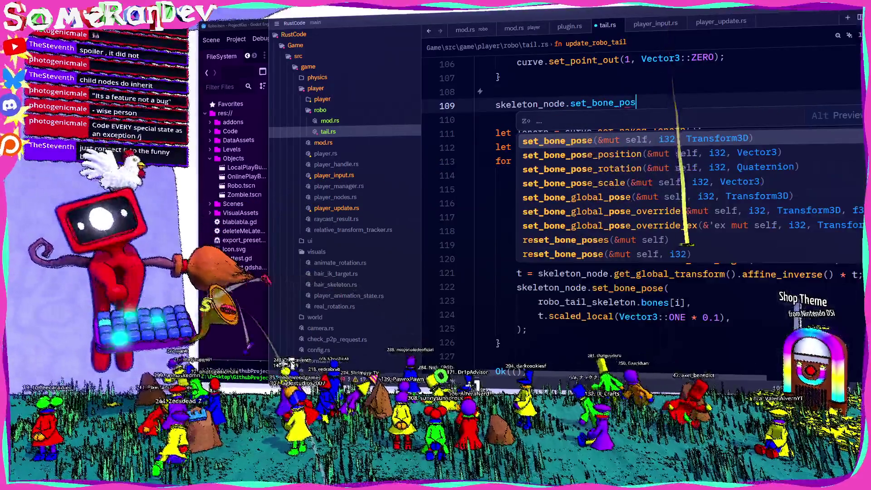
key("Return")
type("skeleton_component.base_bone, pose);")
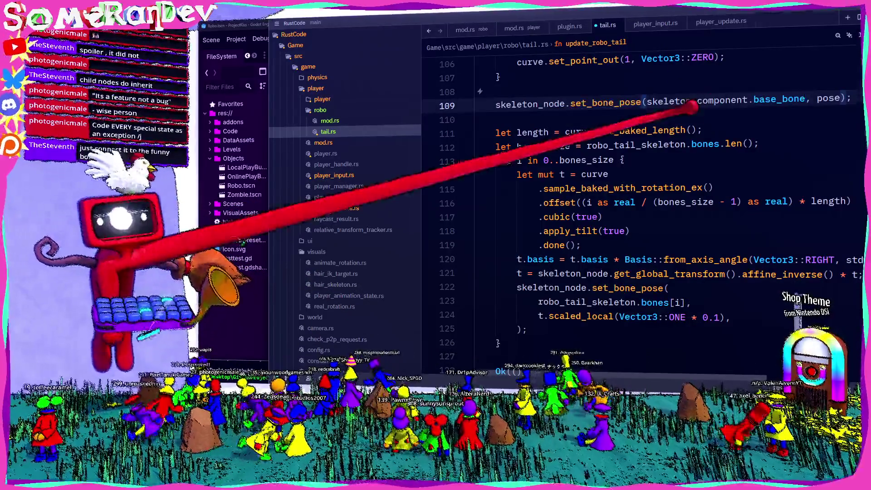
- Change the set_bone_pose bone argument to robo_tail_skeleton.base_bone
double_click(562, 302)
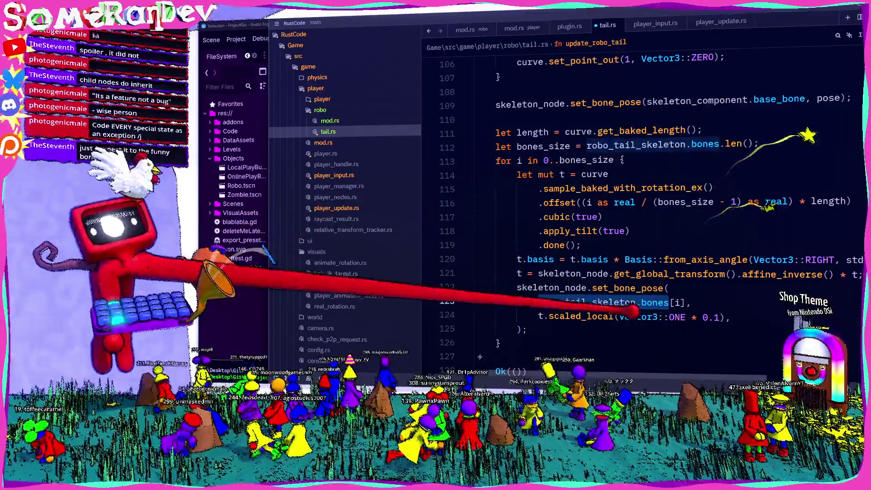
double_click(694, 100)
key("ctrl+v")
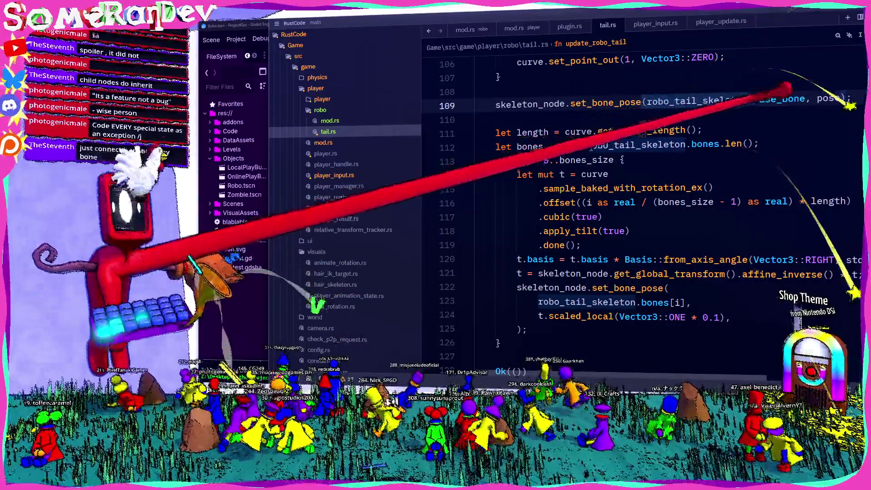
scroll(635, 254, "up", 15)
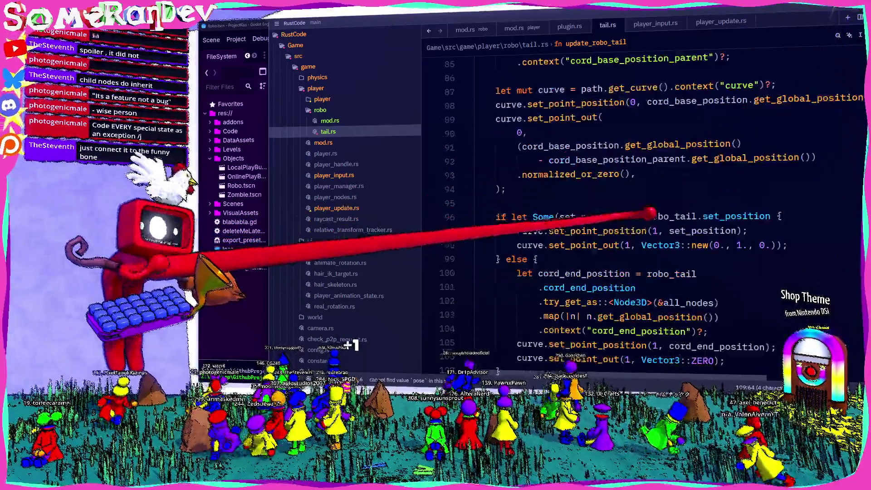
scroll(632, 254, "up", 7)
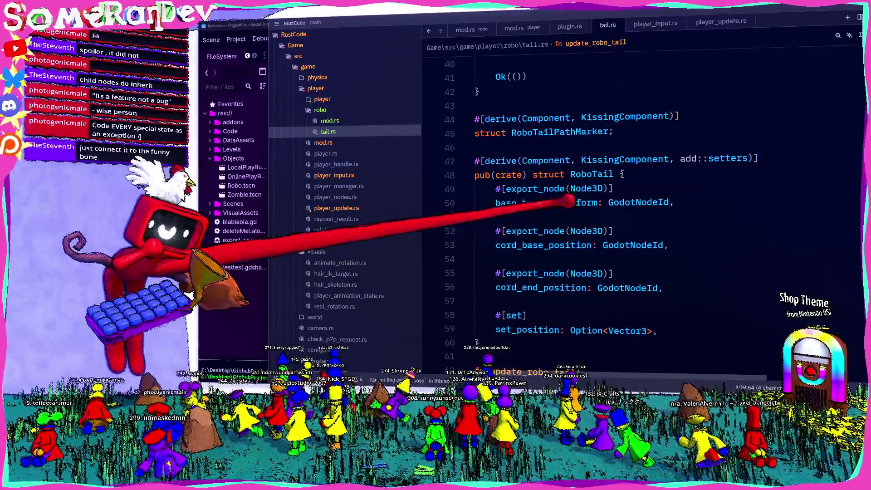
double_click(569, 201)
scroll(558, 191, "down", 20)
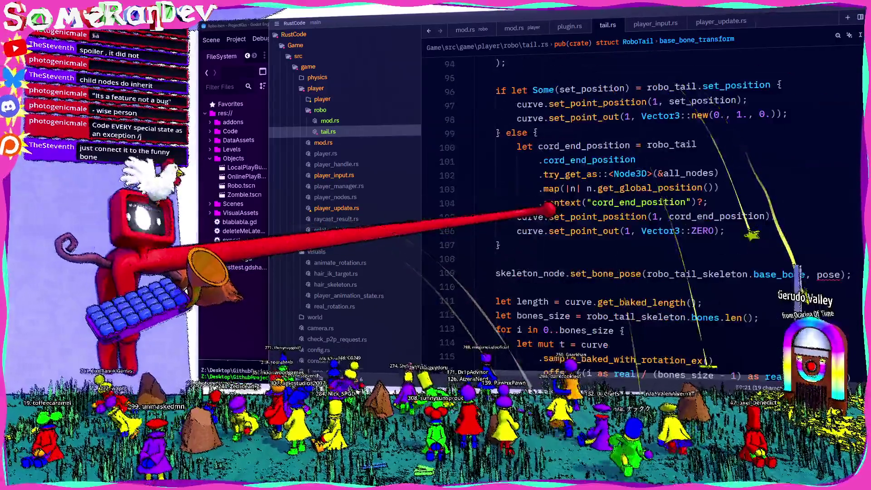
left_click(499, 175)
- Insert an empty 'if let Ok(base_bone_transform) = robo_tail.base_bone_transform' block above set_bone_pose
key("Return")
type("if let Ok(")
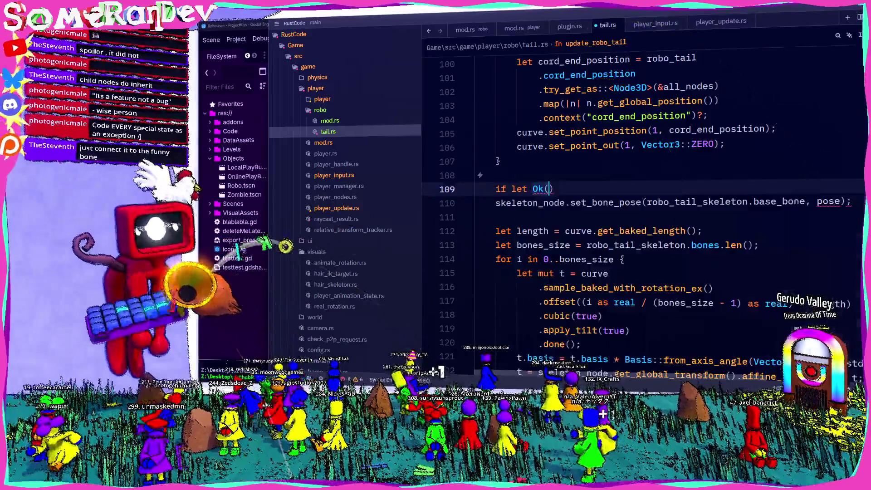
key("ctrl+v")
type(") =")
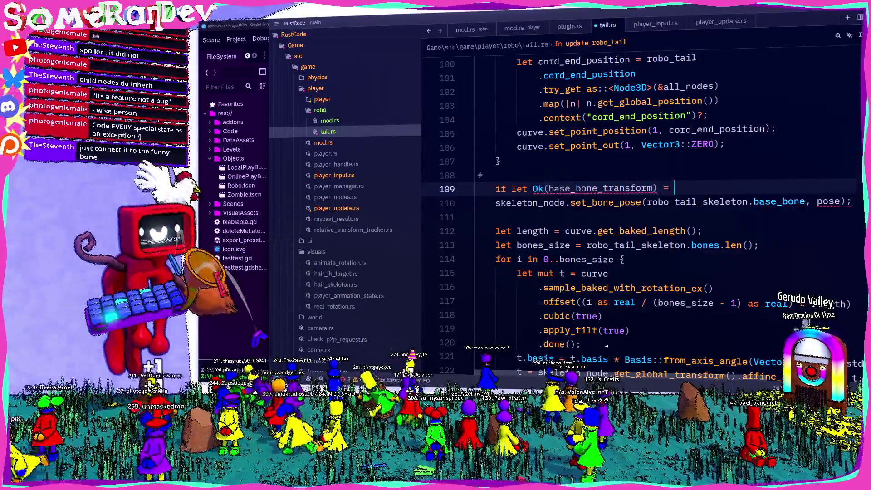
scroll(635, 204, "up", 11)
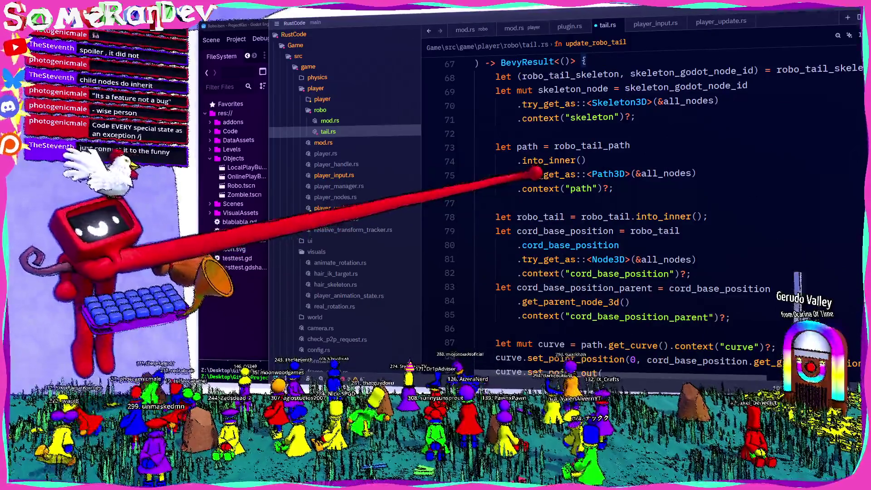
mouse_move(534, 173)
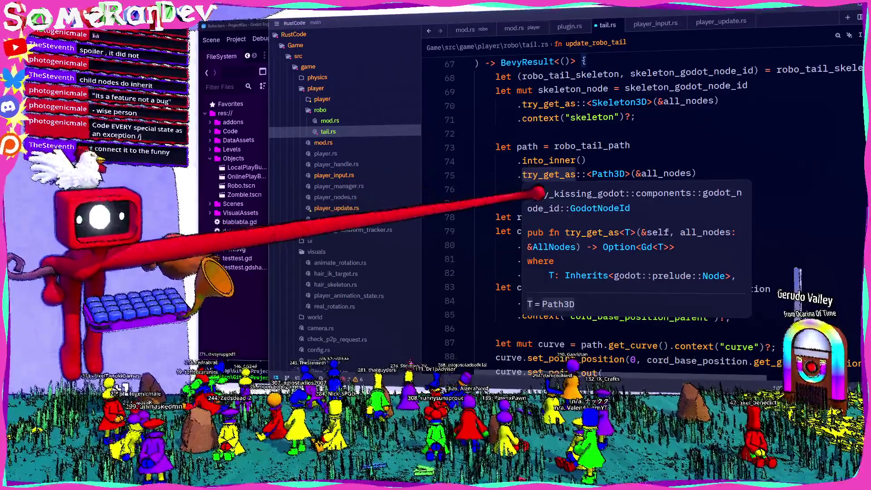
scroll(558, 182, "up", 7)
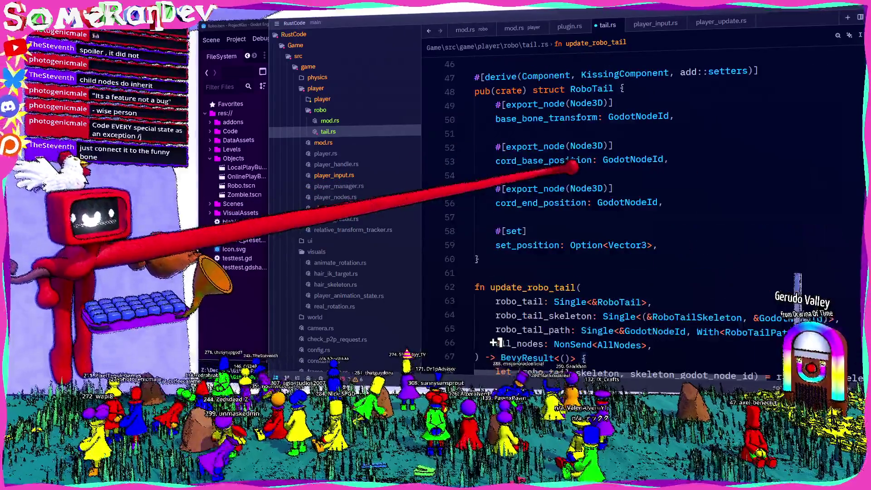
type("robo_tai")
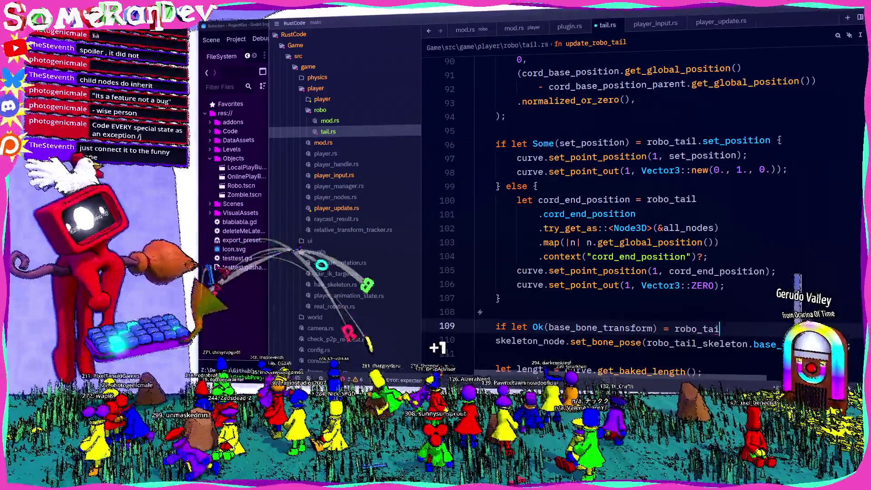
type("l.base_bone_")
key("Return")
type("{")
key("Return")
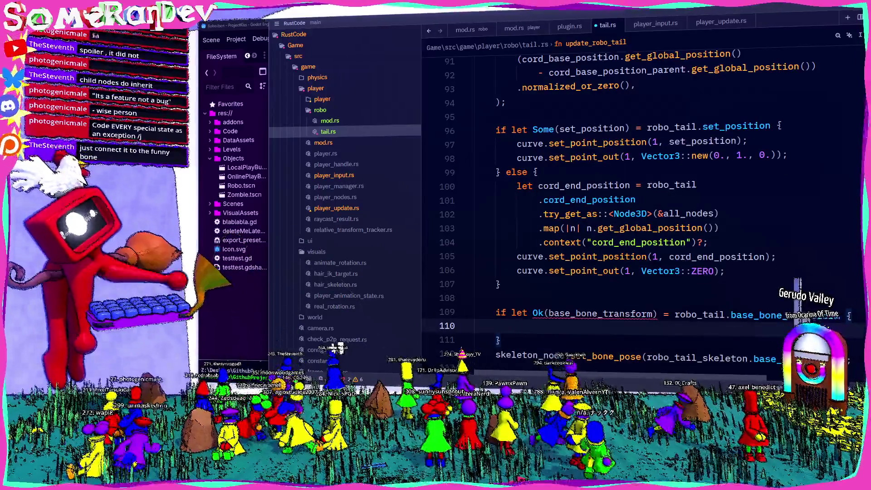
scroll(635, 204, "down", 2)
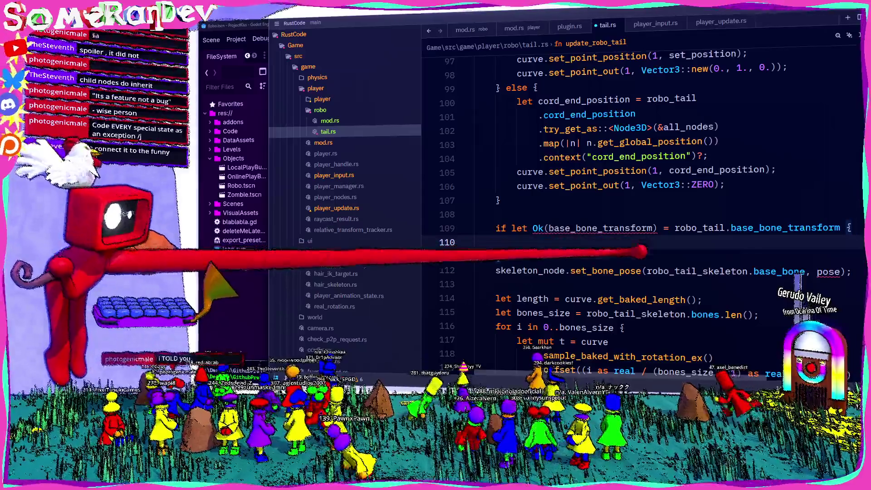
mouse_move(587, 232)
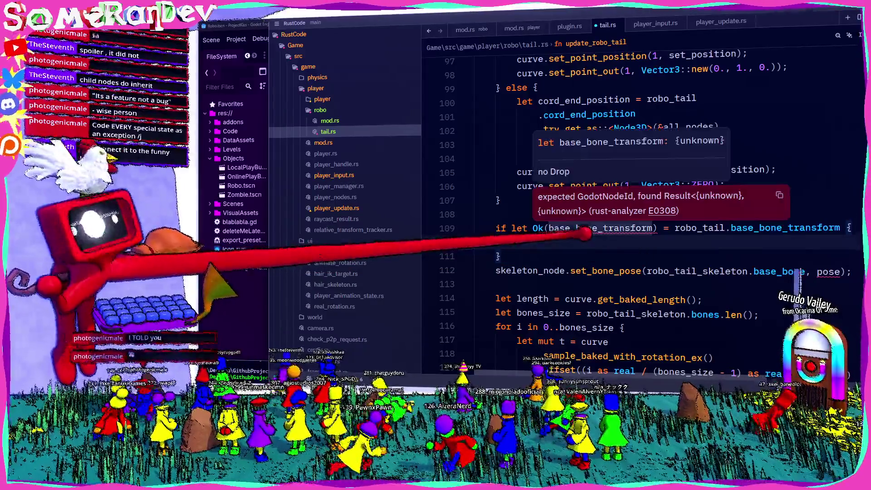
scroll(574, 234, "up", 5)
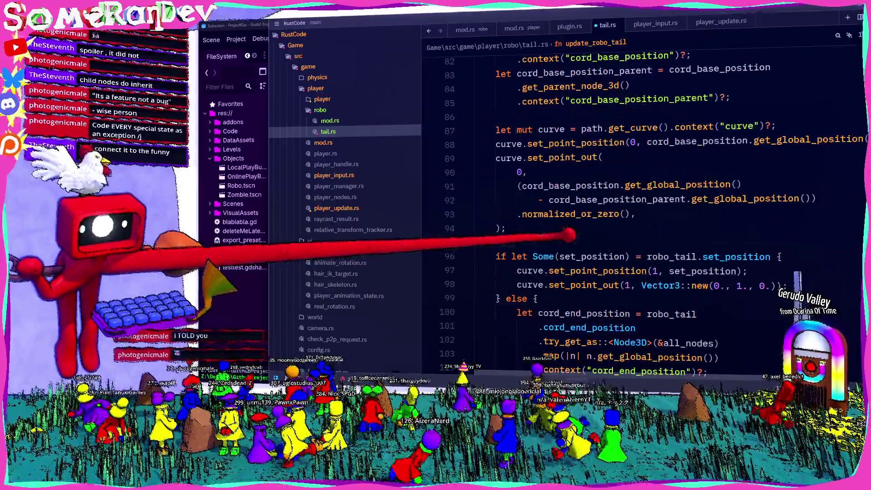
scroll(574, 233, "down", 4)
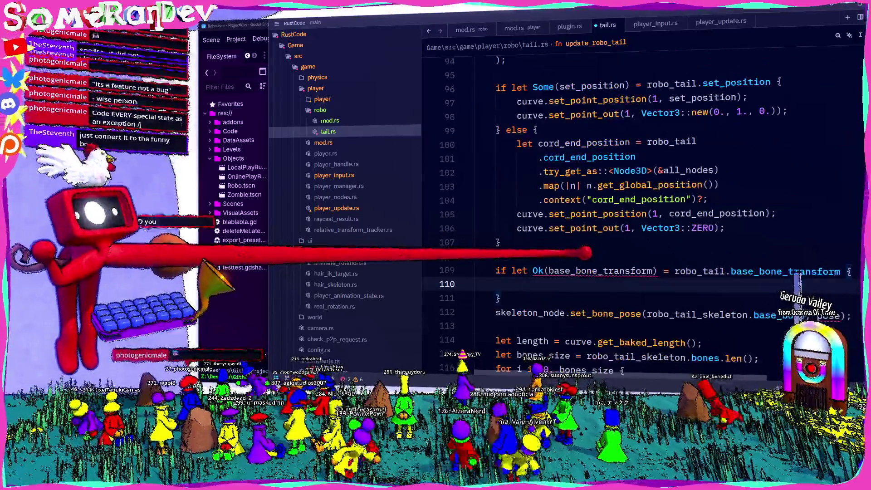
scroll(573, 234, "up", 18)
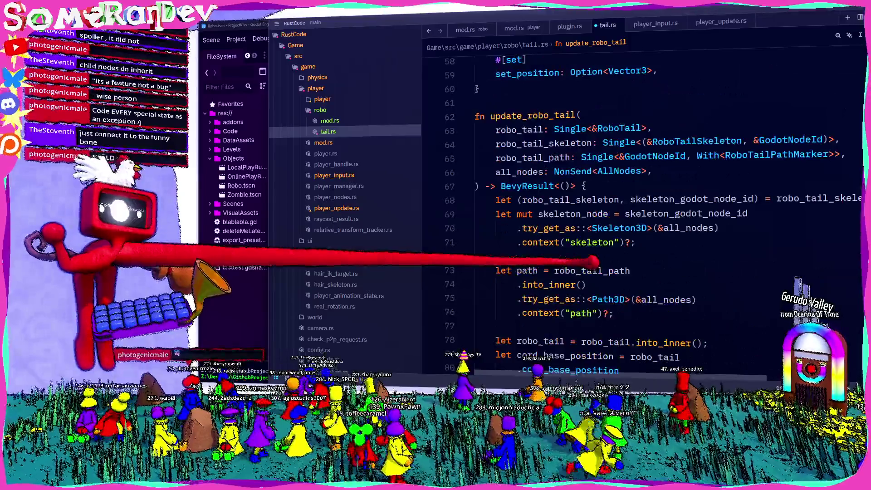
scroll(574, 233, "up", 9)
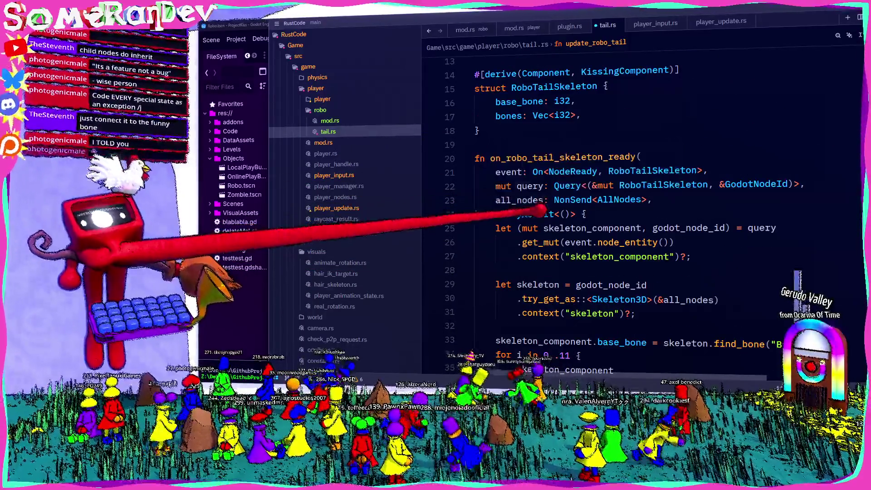
scroll(574, 225, "down", 20)
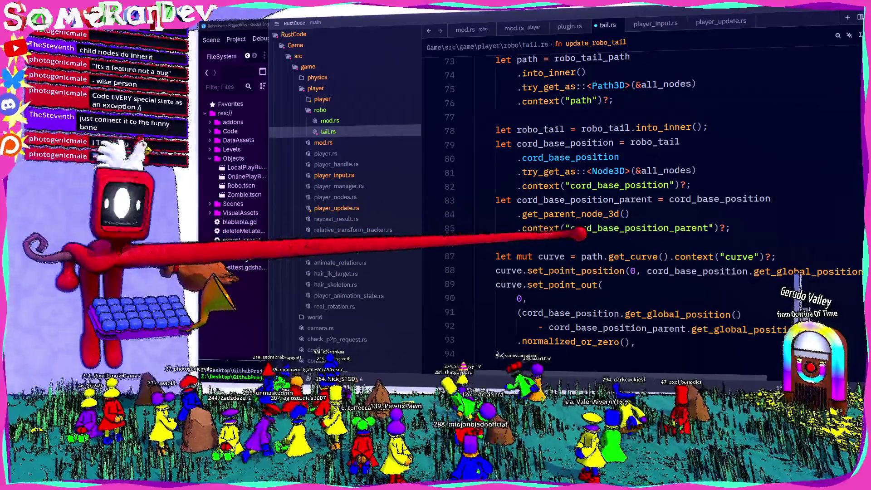
scroll(579, 240, "down", 9)
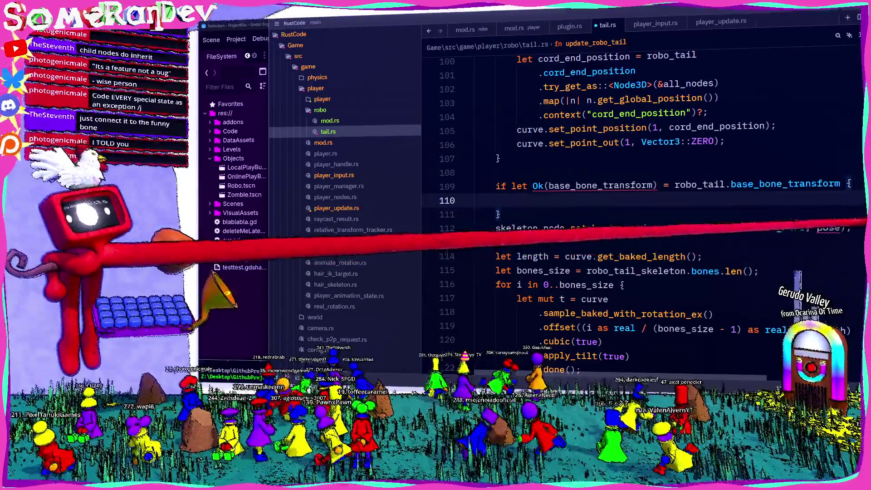
- Move set_bone_pose into the block and match Some on .try_get_as::<Node3D>(&all_nodes)
left_click_drag(852, 228, 517, 228)
key("ctrl+x")
left_click(544, 200)
key("ctrl+v")
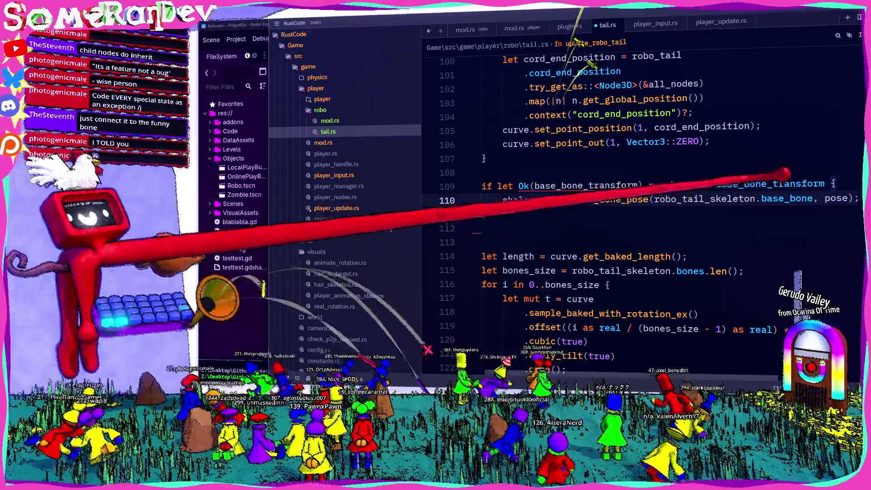
double_click(523, 186)
type("Some")
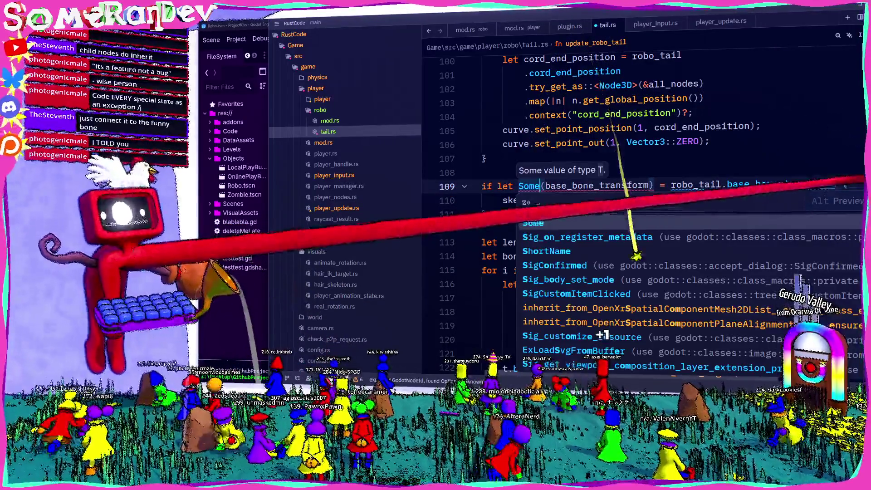
type(".try_")
key("Return")
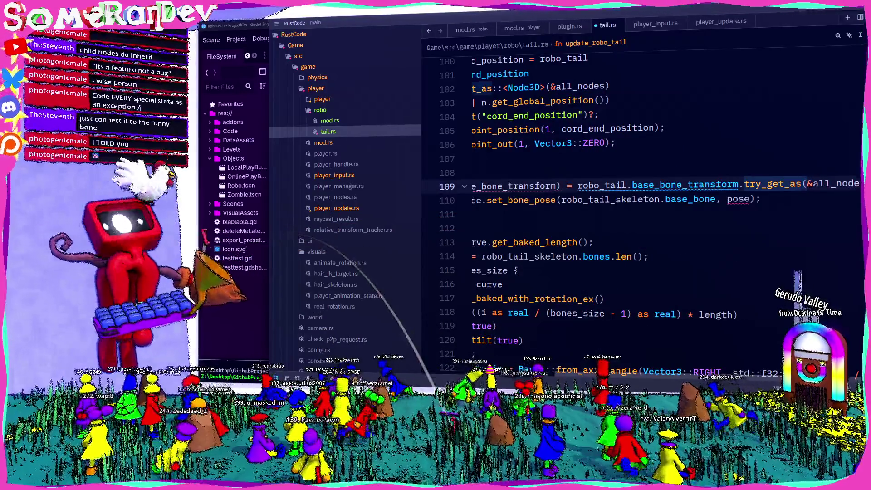
type("::<Node")
type("3D>")
key("ctrl+s")
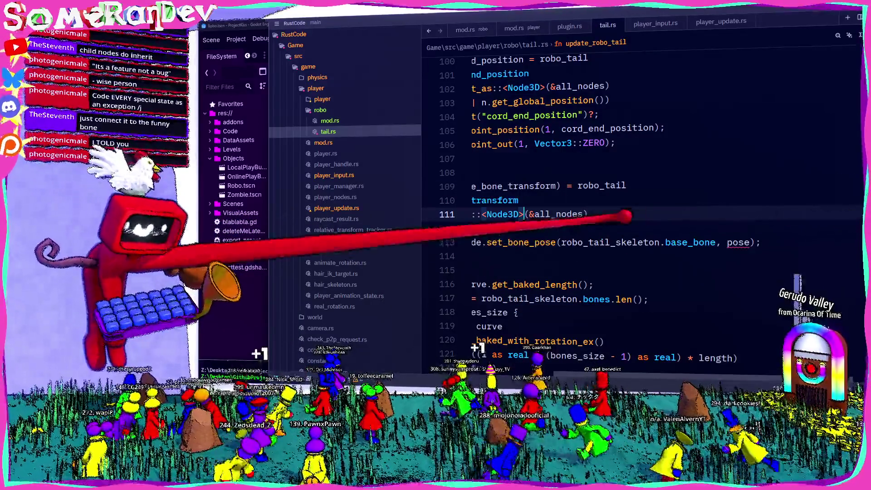
- Replace pose with base_bone_transform.get_global_transform() and save tail.rs
scroll(542, 351, "left", 5)
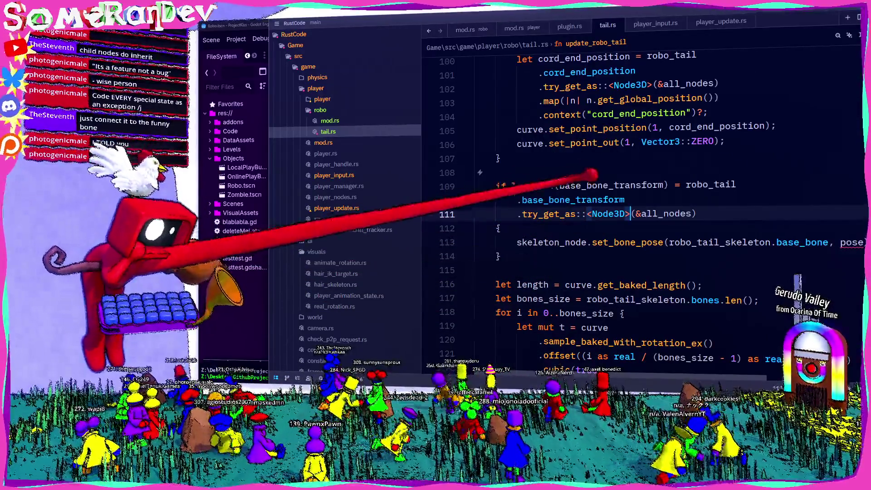
double_click(564, 185)
scroll(750, 222, "right", 3)
key("ctrl+c")
double_click(731, 242)
key("ctrl+v")
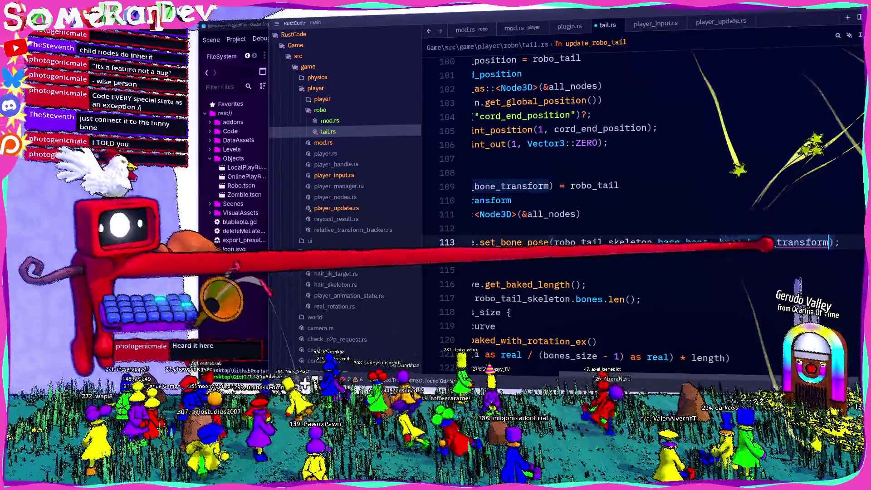
type(".get_global_pos")
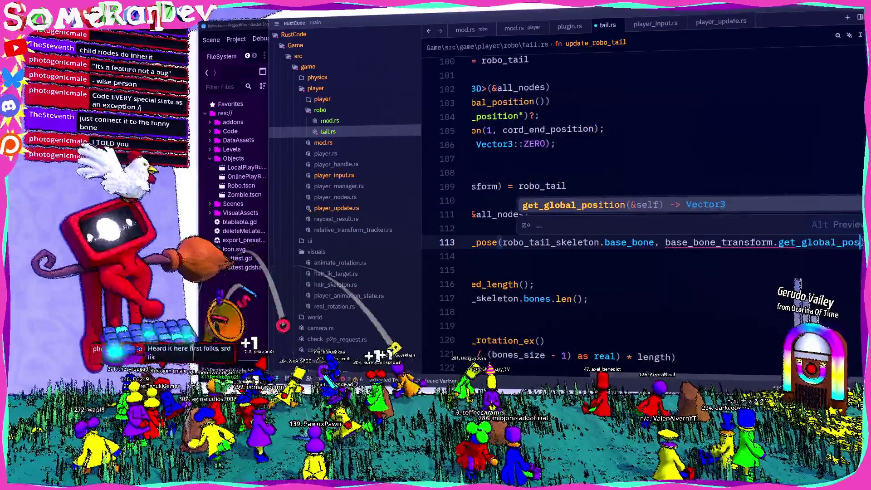
key("BackSpace")
key("BackSpace")
key("BackSpace")
type("trans")
key("Return")
key("ctrl+s")
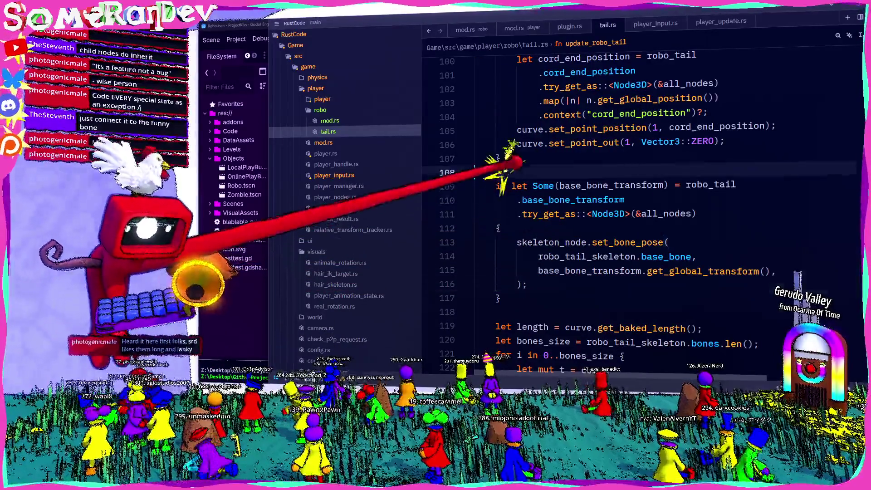
- Add a comment above the block about setting the tail base bone to the stomach bone transform
left_click(510, 173)
key("Return")
type("tail")
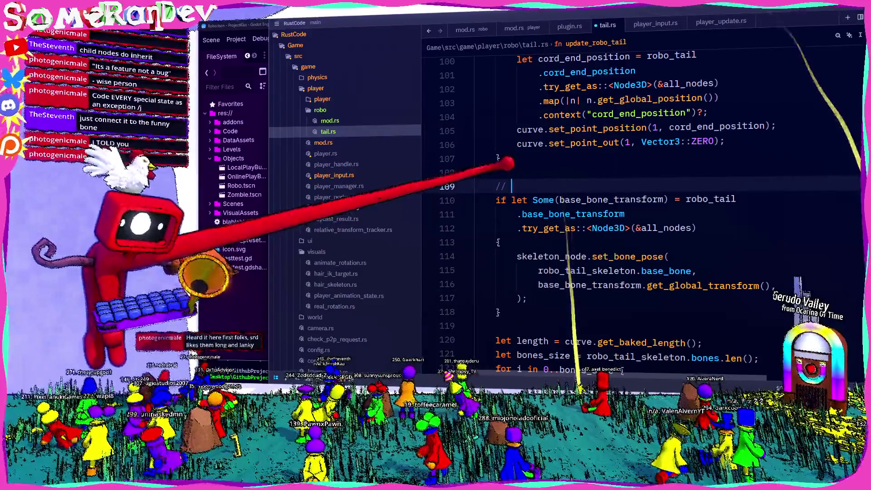
type(" bas")
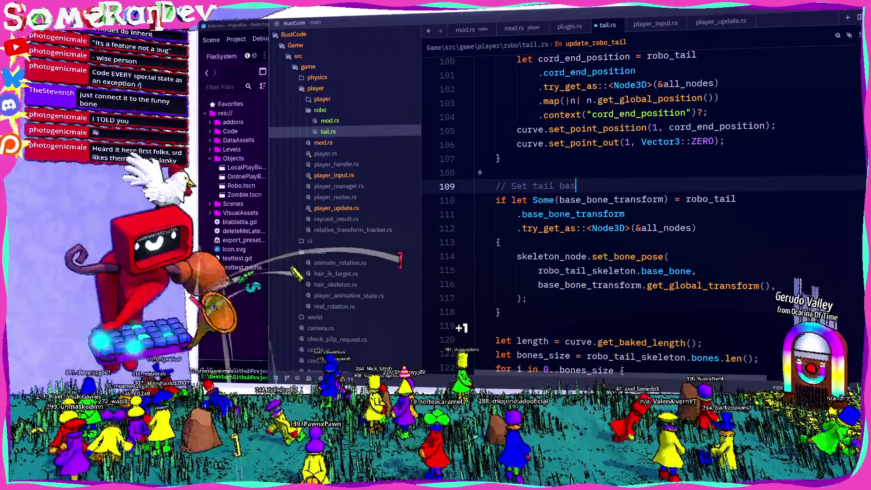
type("e bone t o ")
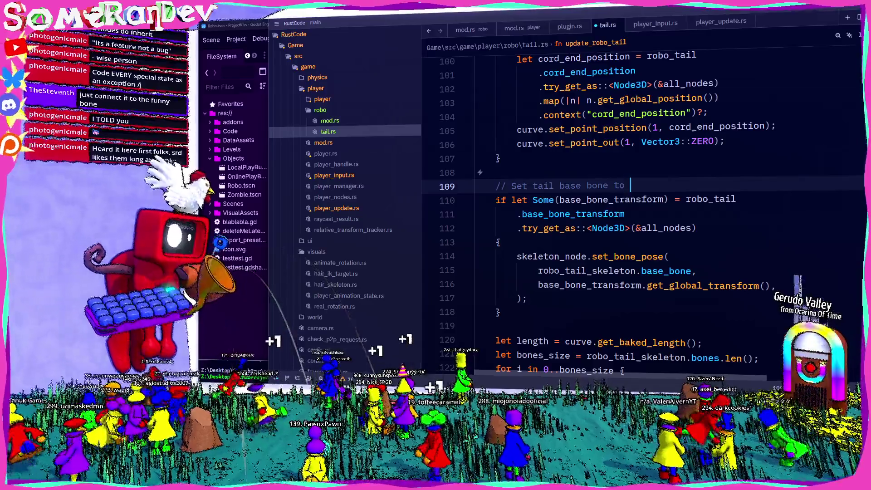
type("same transform as main skeleton's")
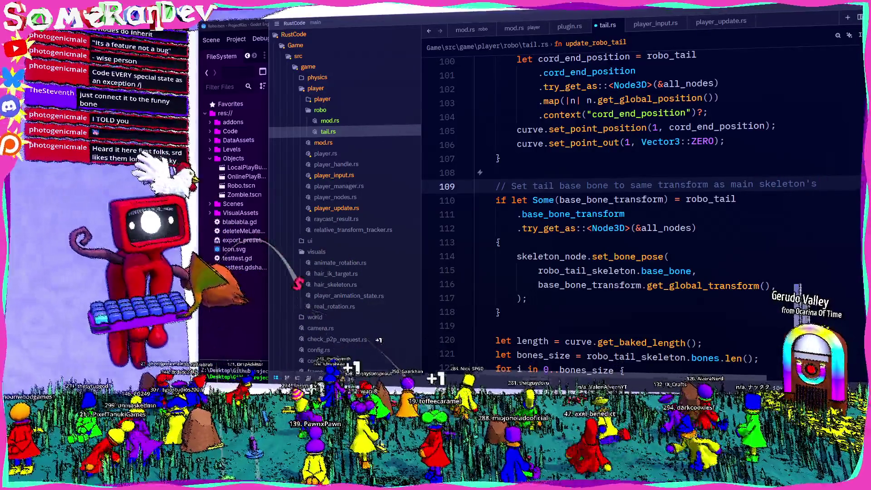
type("mach")
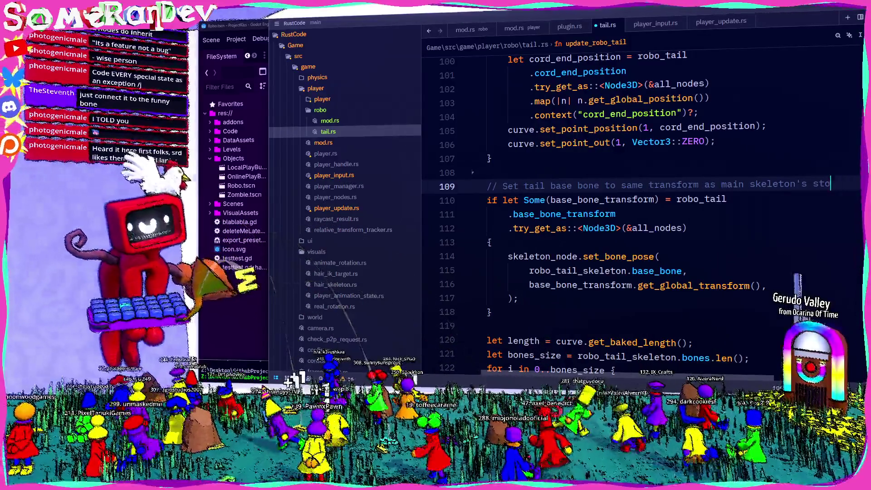
type(" bone.")
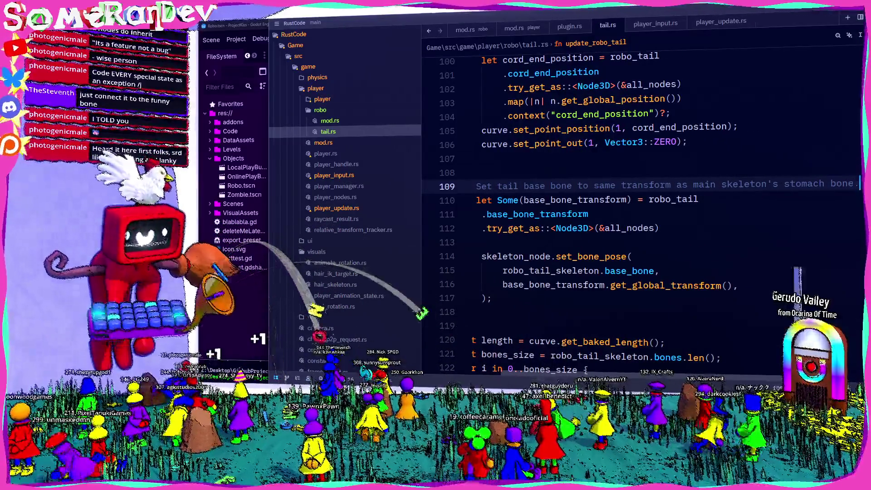
scroll(635, 214, "up", 15)
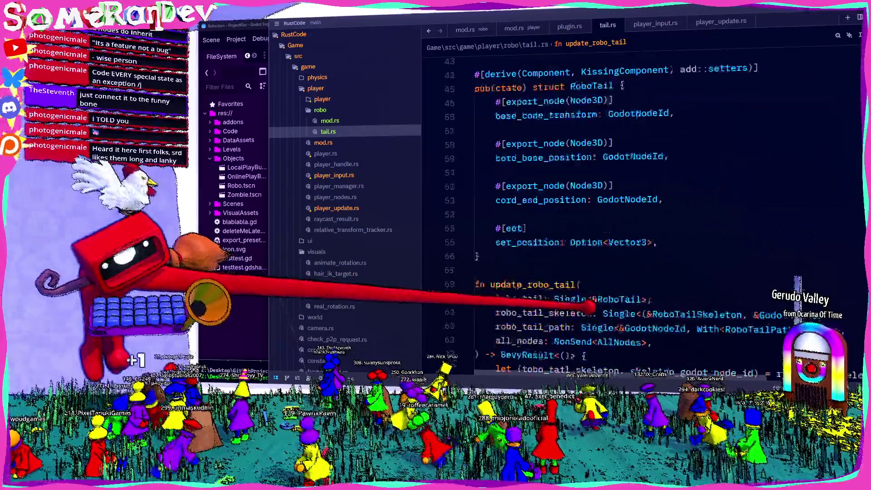
scroll(634, 213, "down", 17)
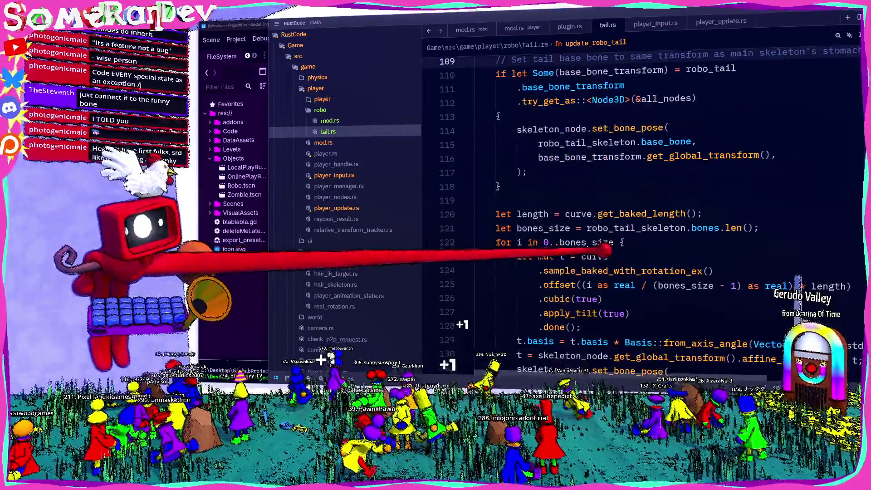
scroll(635, 214, "up", 2)
key("End")
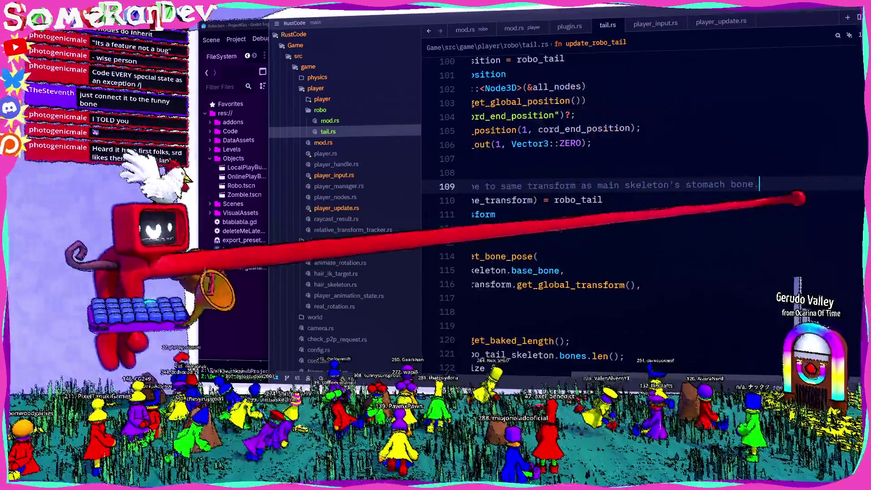
key("Home")
- Run the quick test build script with F5 to rebuild kiss_robos
left_click(585, 271)
scroll(585, 270, "down", 4)
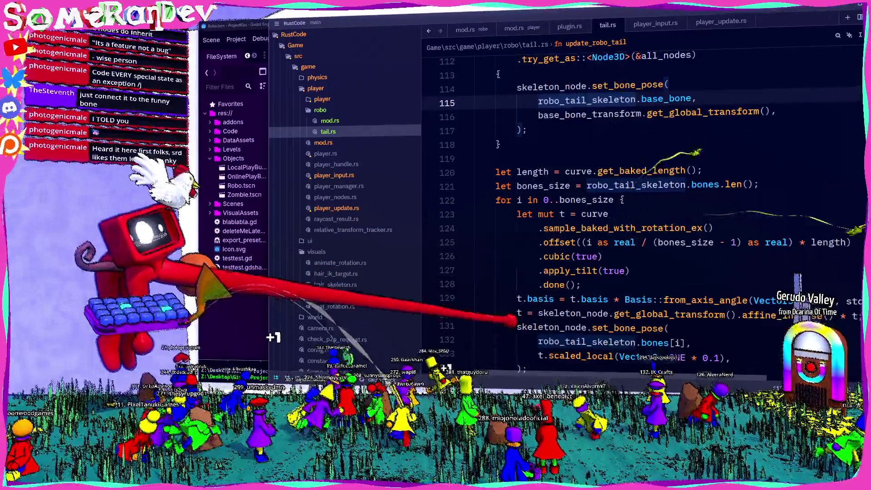
key("F5")
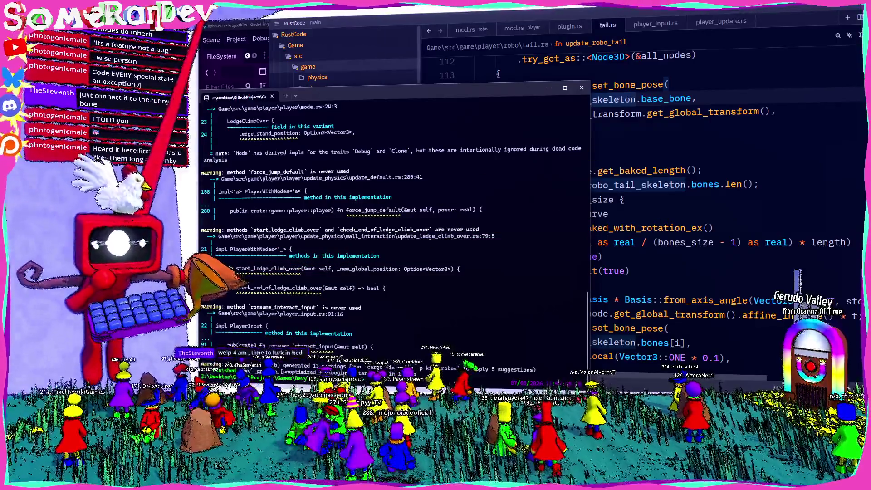
- Return from the finished kiss_robos build to the Godot editor
key("alt+Tab")
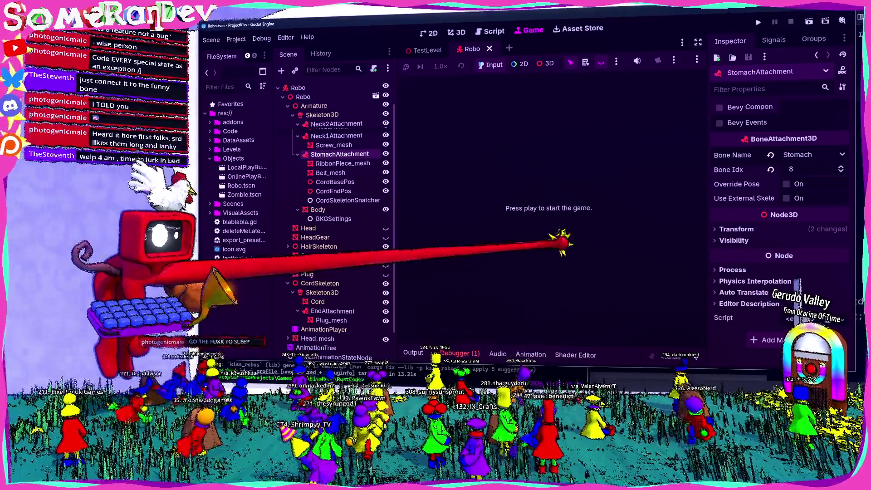
- Read the snatcher panic error, then delete the CordSkeletonSnatcher node and save the Robo scene
key("alt+d")
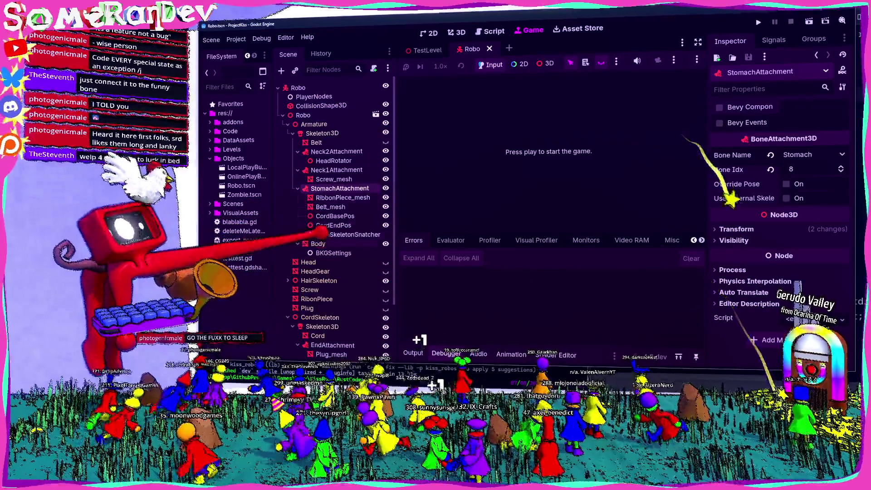
left_click(347, 234)
key("Delete")
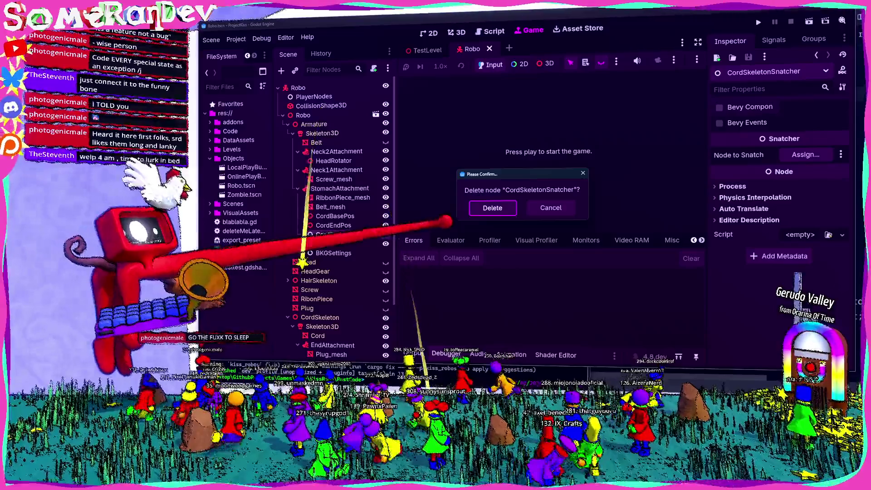
key("Return")
key("ctrl+s")
- Inspect the CordSkeleton Skeleton3D's bone list
scroll(335, 218, "down", 3)
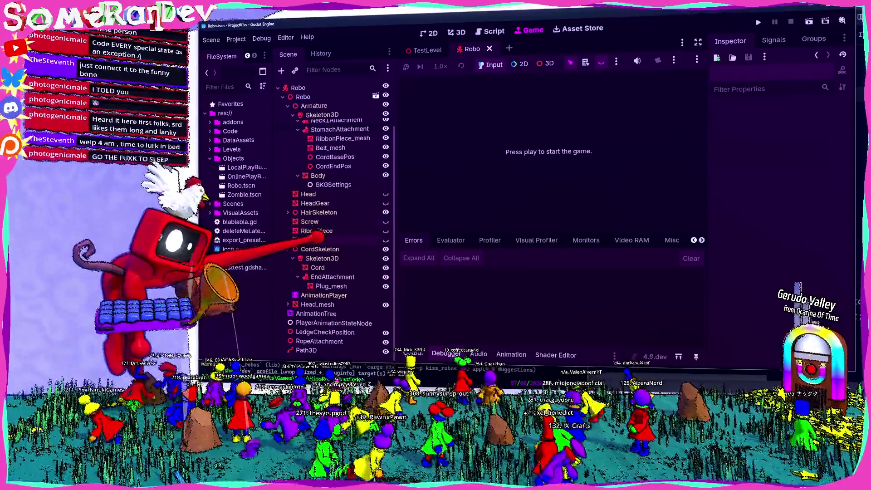
left_click(317, 249)
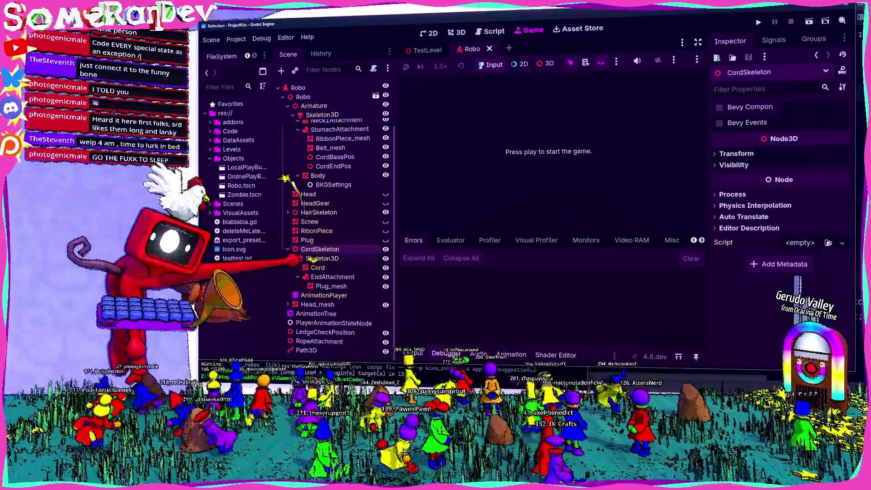
left_click(322, 258)
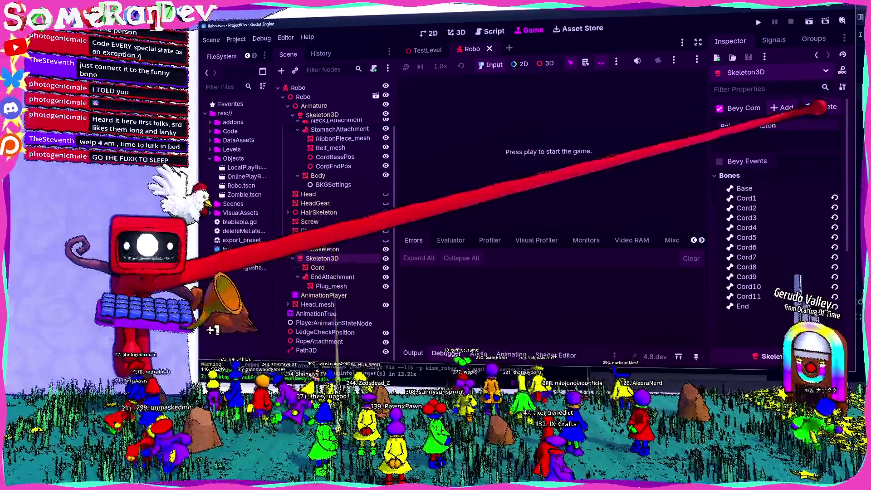
- Select the root Robo node, review the RoboTail component's properties, and run the game in the editor
scroll(327, 159, "up", 3)
left_click(318, 88)
scroll(771, 136, "down", 1)
double_click(771, 148)
key("Escape")
key("F5")
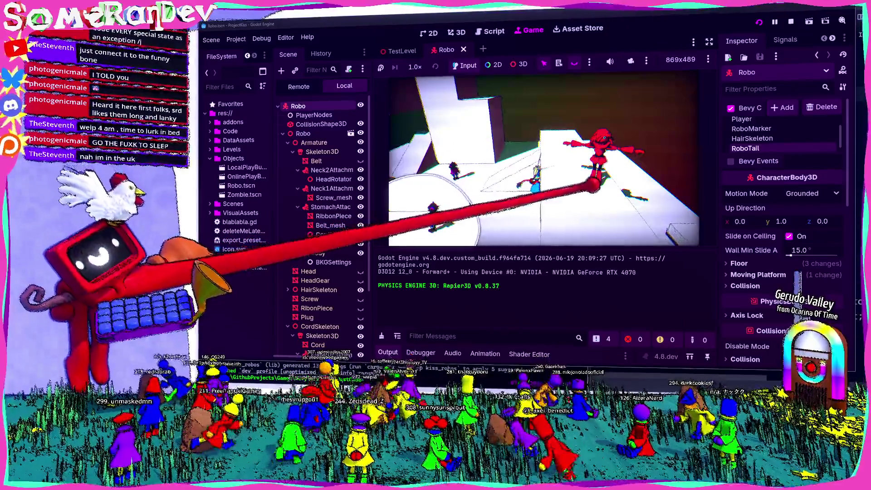
- Stop the running game and glance at the tail.rs code before returning to Godot
key("F8")
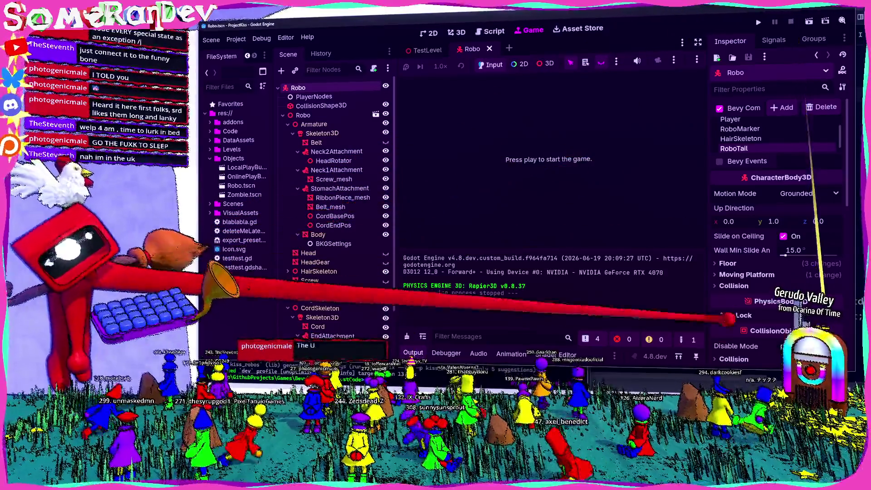
key("alt+Tab")
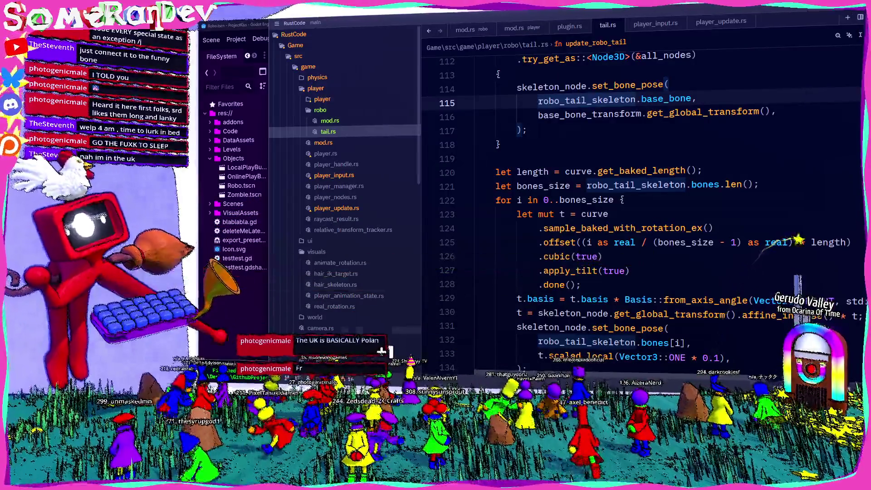
key("alt+Tab")
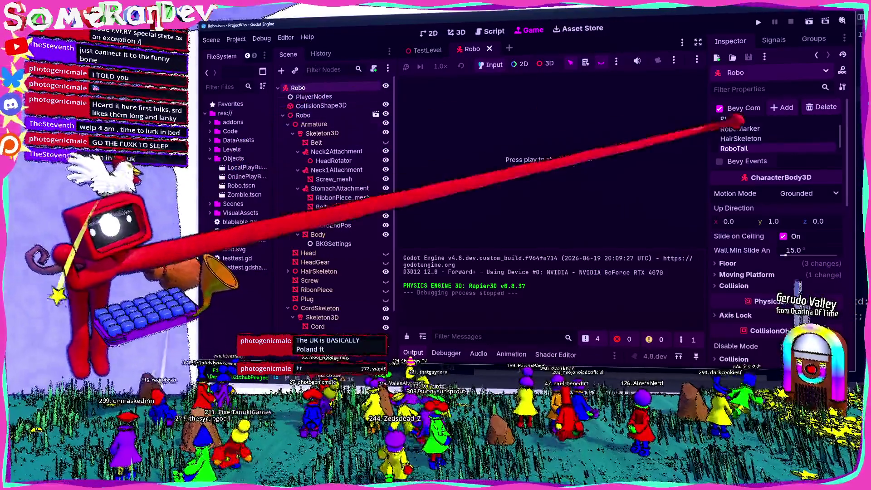
- Check RoboTail's bone links, select the StomachAttachment node, and switch to the terminal
left_click(743, 148)
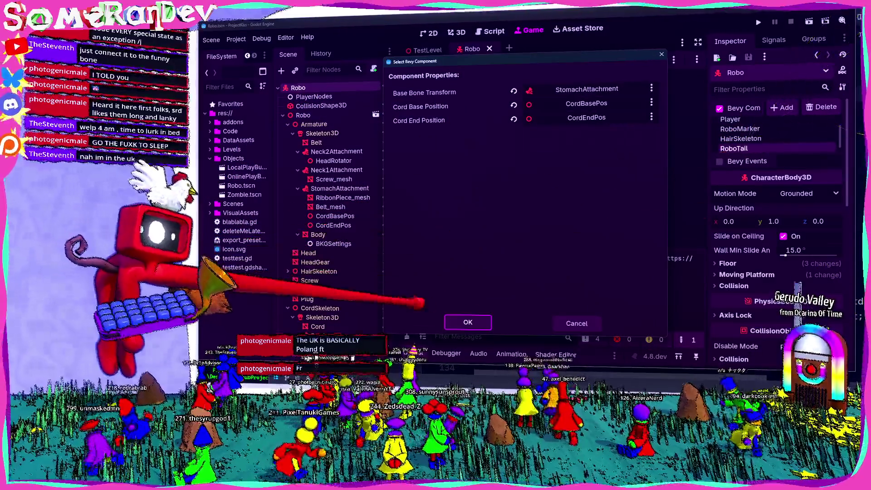
left_click(467, 320)
left_click(340, 188)
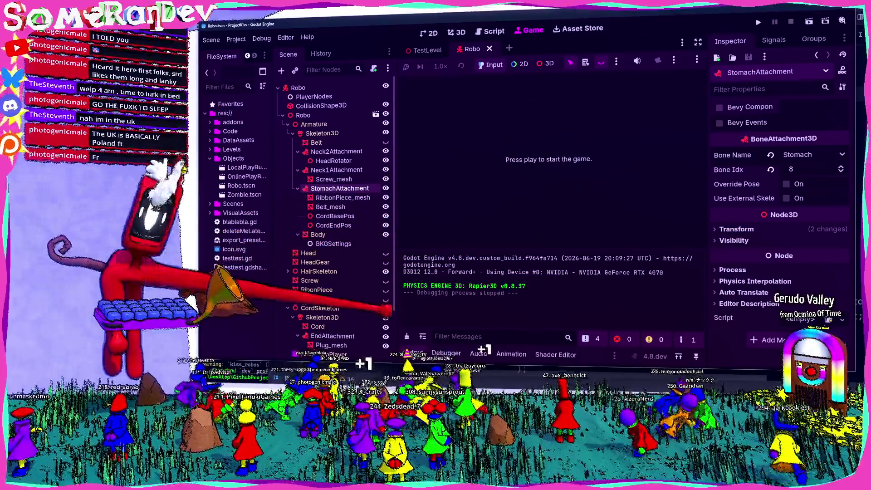
key("alt+Tab")
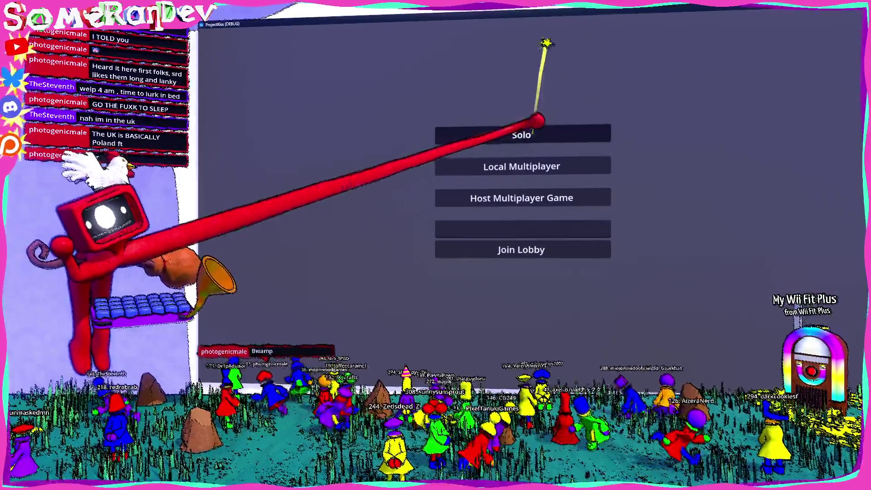
- Start a Solo game to view the robot's tail, then restore and close the debug window
key("Return")
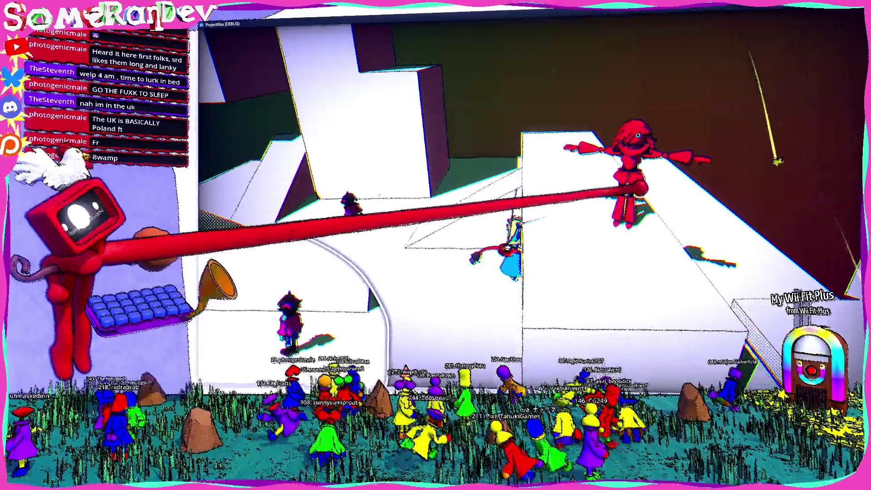
left_click_drag(499, 24, 530, 109)
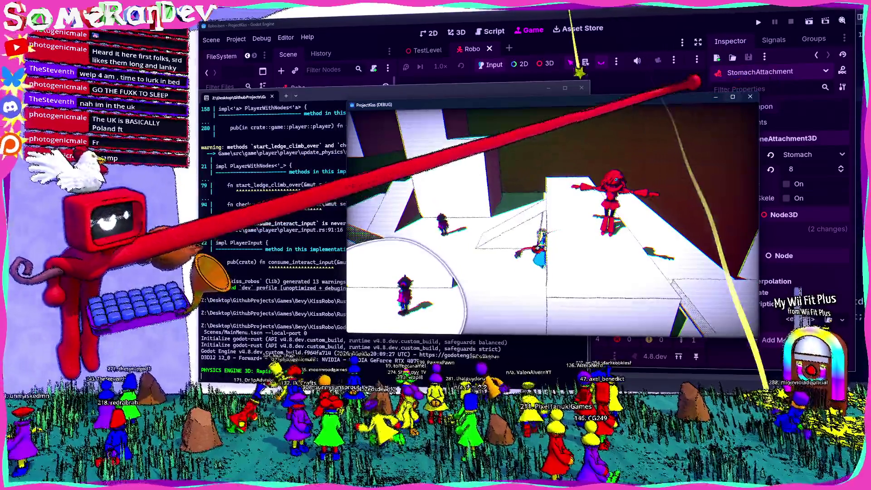
left_click(750, 96)
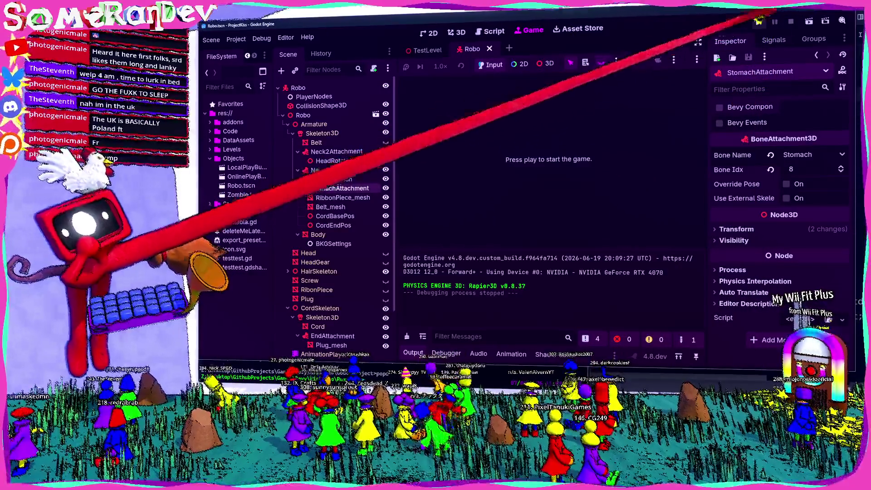
left_click(758, 21)
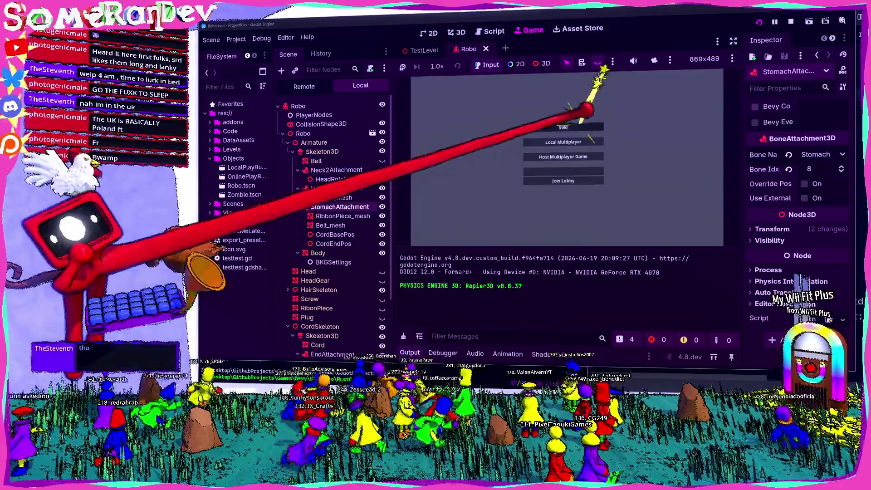
- Start a Solo level in the embedded Game view and clear the Output log
left_click(561, 168)
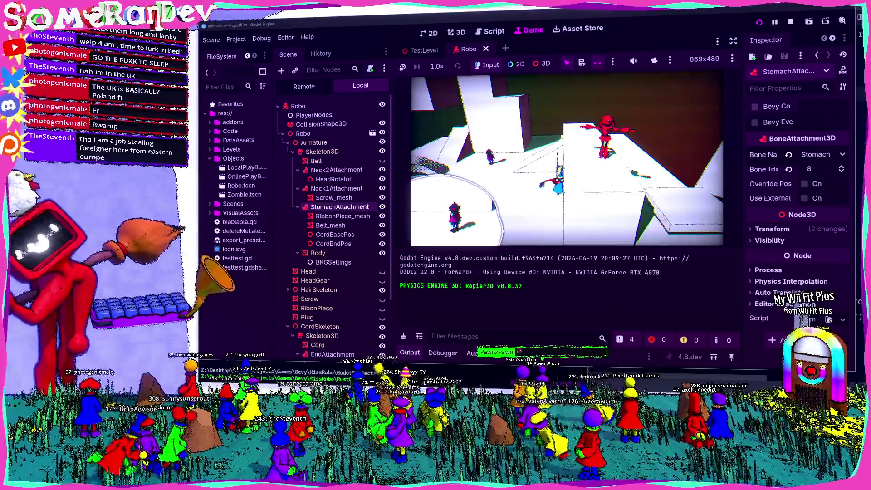
key("ctrl+alt+k")
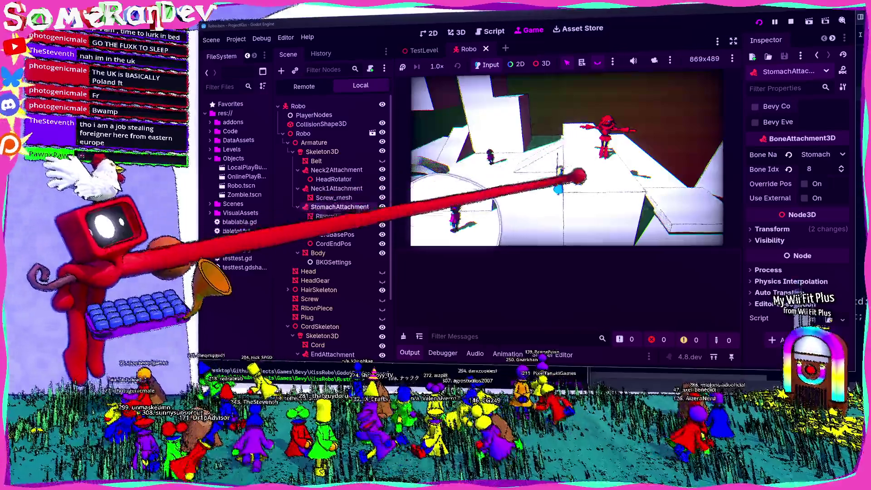
- In the Remote scene tree, expand TestLevel and Robo and inspect the live CordSkeleton
left_click(304, 86)
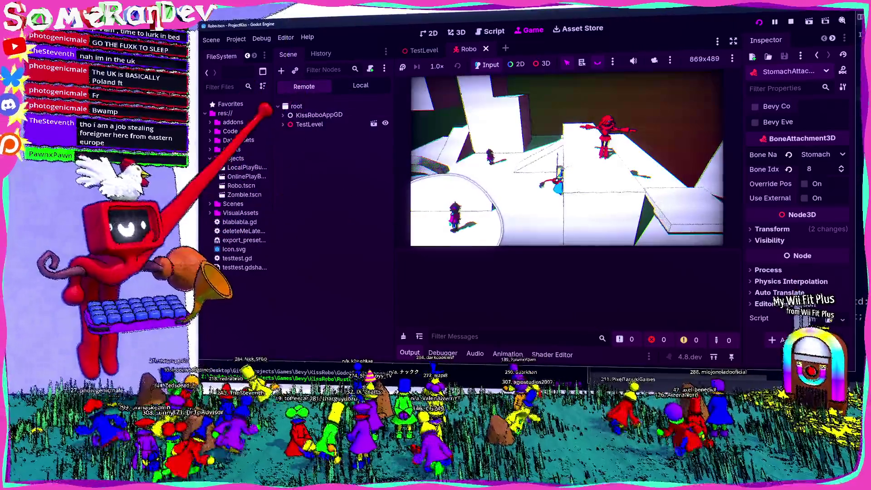
left_click(309, 123)
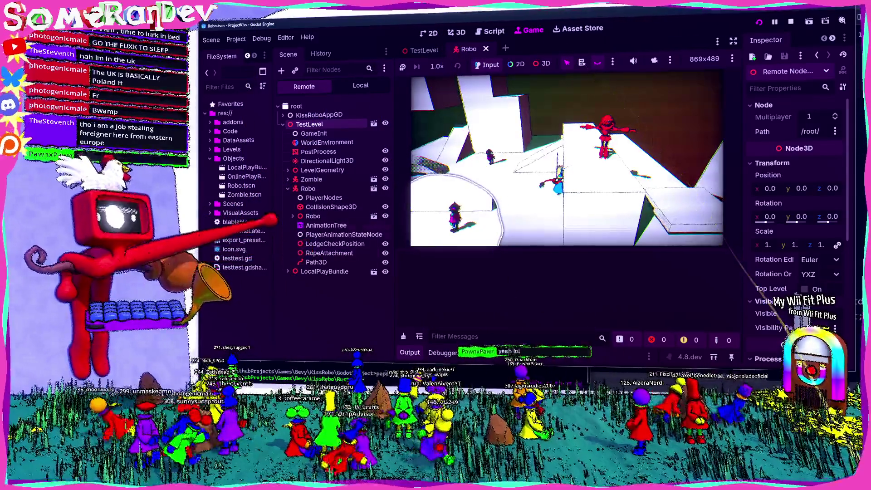
left_click(292, 216)
left_click(330, 280)
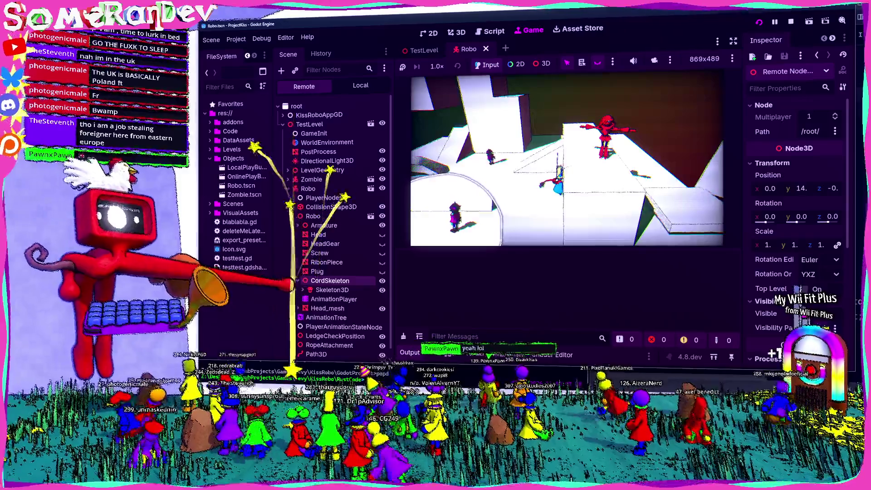
left_click(332, 289)
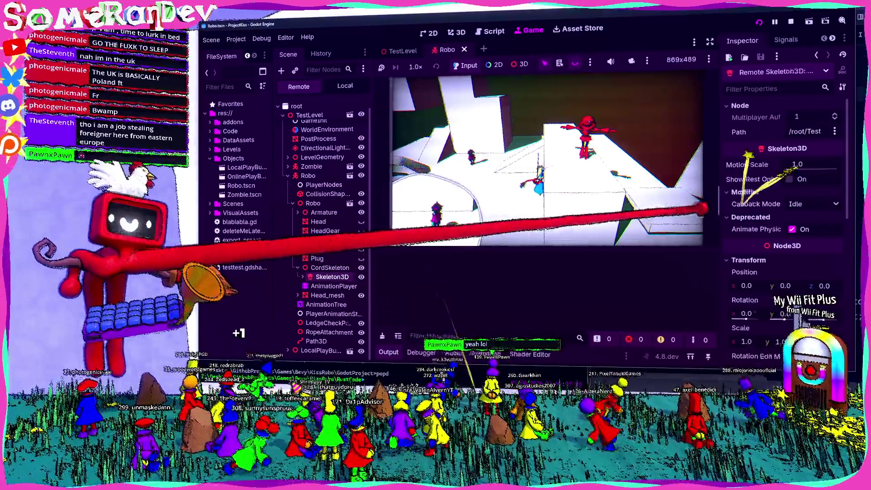
- Inspect the live Cord mesh and EndAttachment, revealing its Plug_mesh child, then return to tail.rs
scroll(771, 227, "down", 5)
left_click(303, 277)
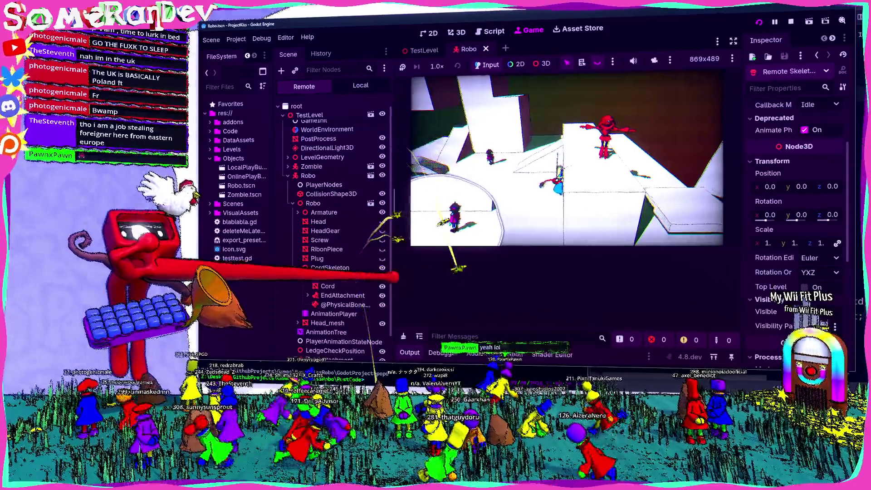
left_click(328, 286)
scroll(327, 286, "down", 1)
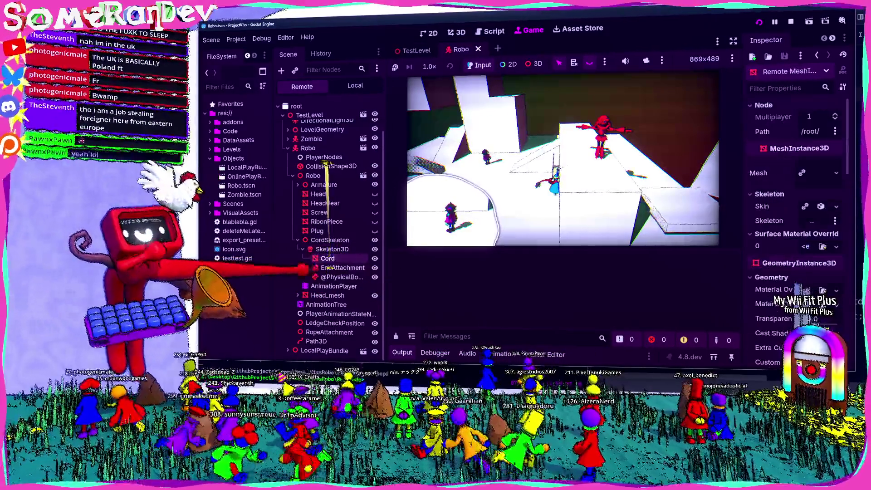
left_click(336, 268)
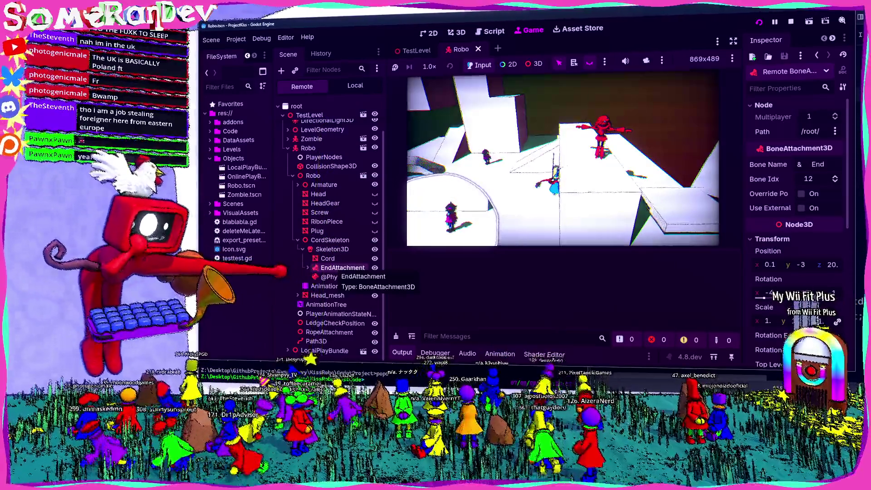
left_click(308, 268)
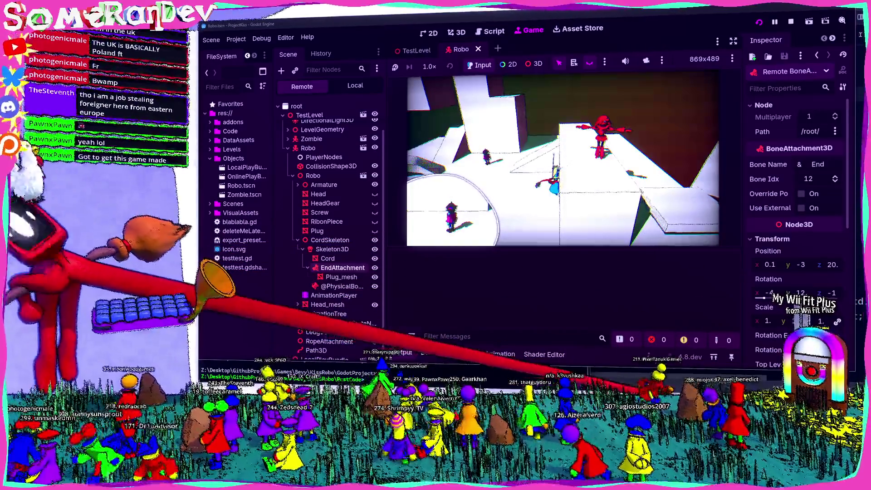
key("alt+Tab")
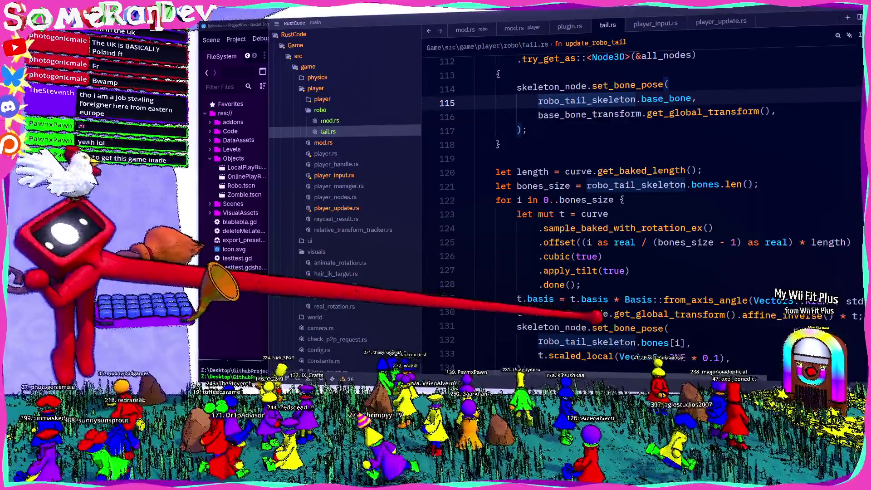
mouse_move(589, 315)
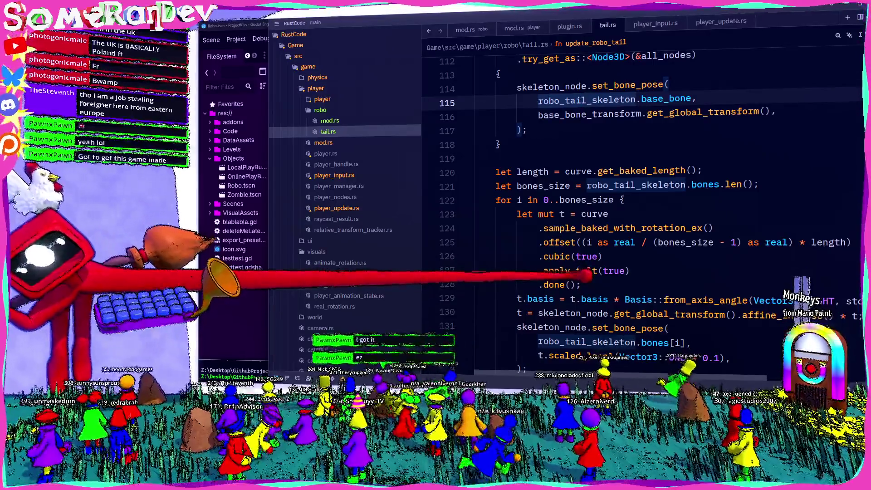
mouse_move(574, 271)
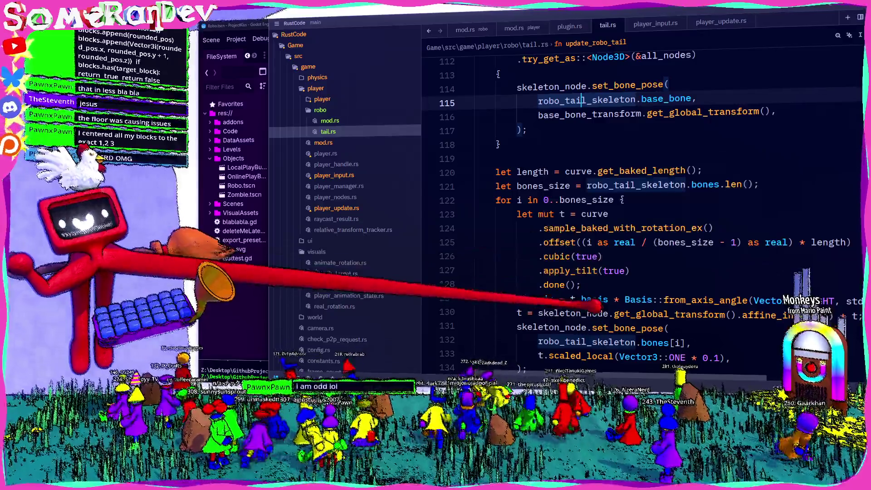
- Read through the full basis rotation on line 129 of tail.rs
left_click(582, 298)
scroll(576, 297, "down", 4)
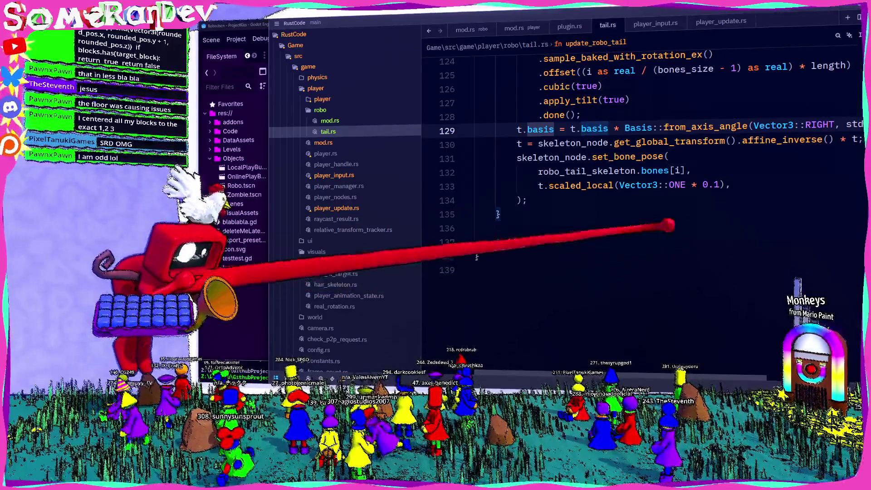
scroll(635, 159, "right", 3)
scroll(635, 159, "right", 3)
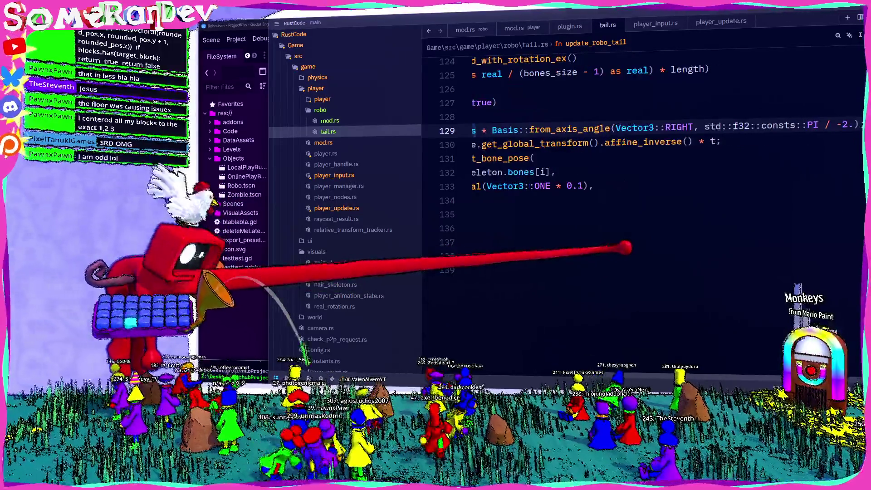
scroll(635, 158, "left", 5)
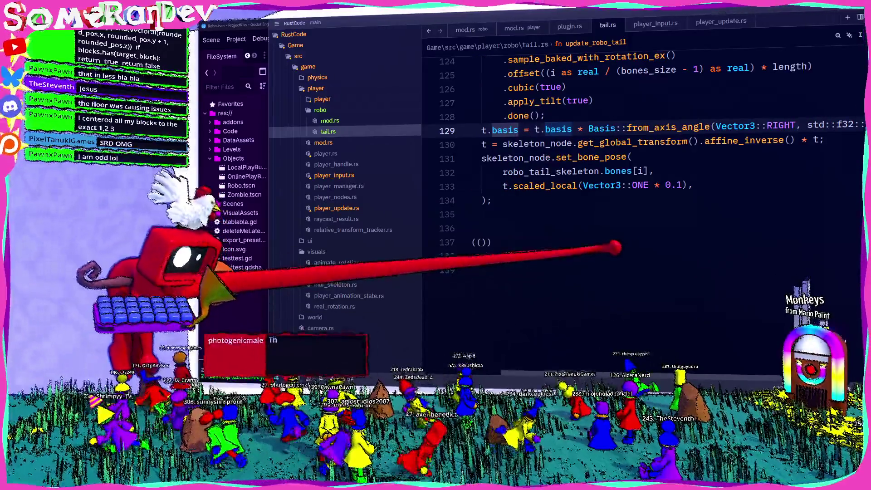
scroll(635, 158, "right", 3)
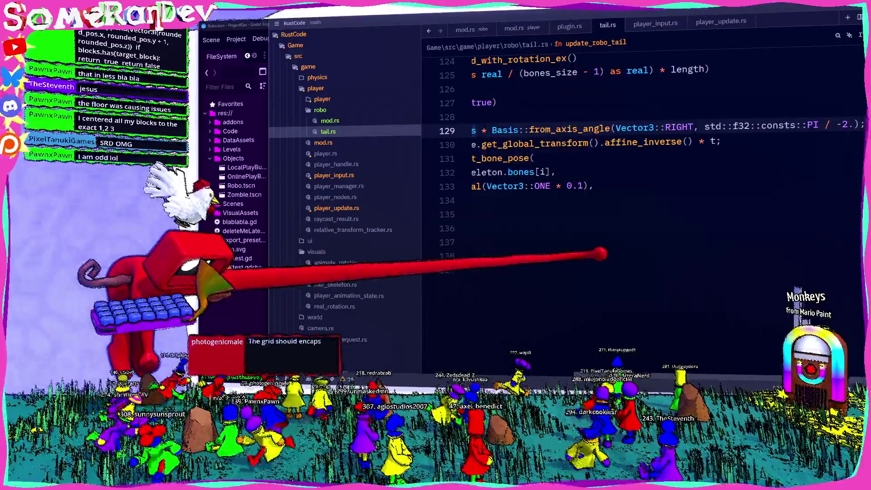
scroll(635, 158, "left", 3)
scroll(635, 159, "left", 1)
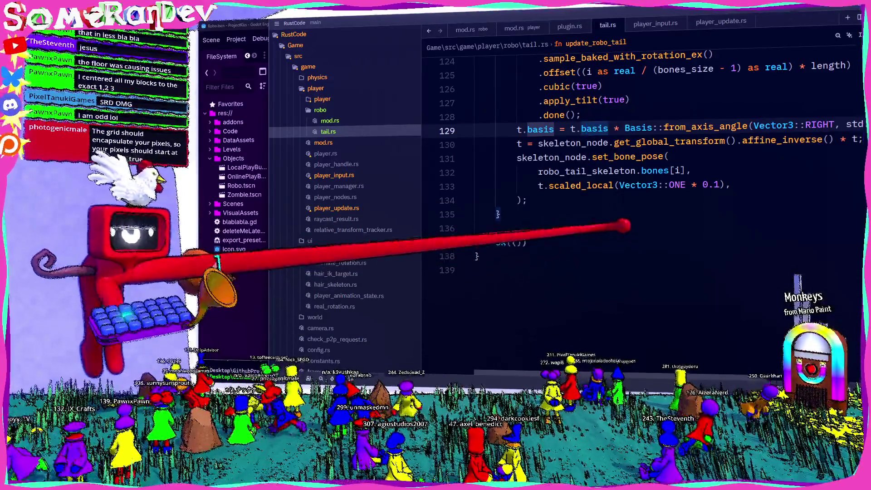
key("End")
left_click(582, 129)
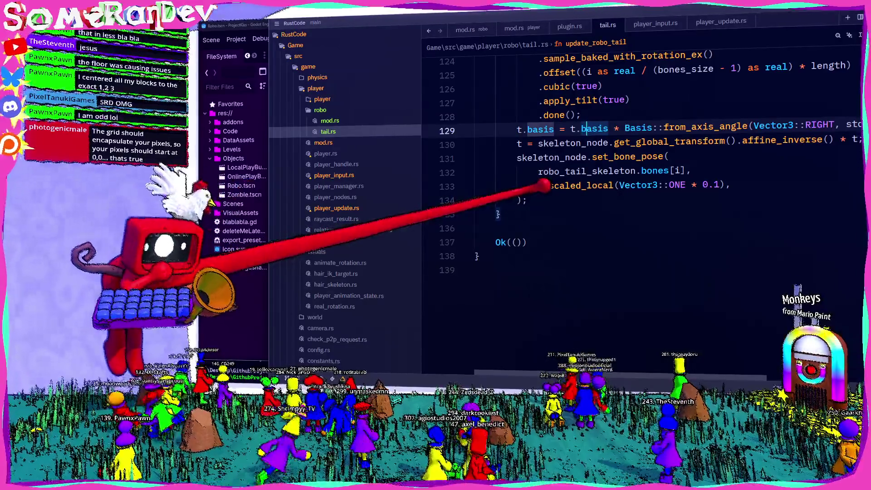
- Type ); on empty line 134 to close the set_bone_pose call
left_click(528, 200)
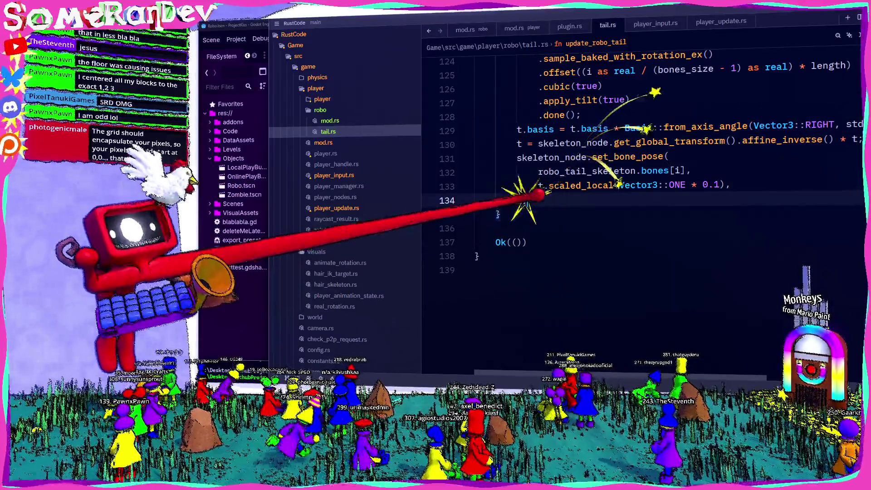
type(");")
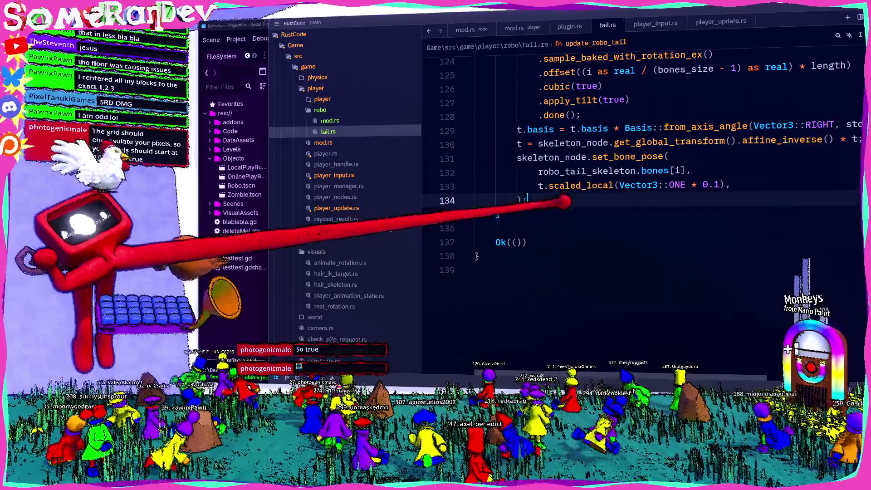
scroll(497, 216, "up", 7)
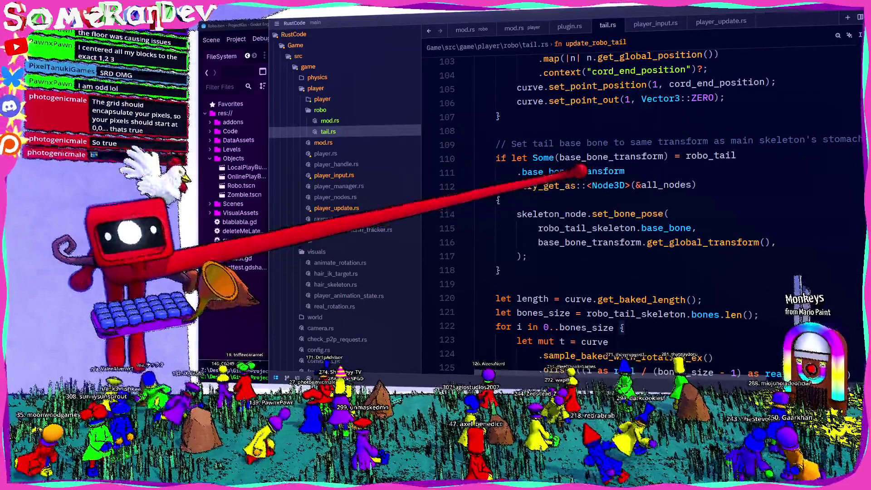
key("Down")
scroll(635, 208, "down", 3)
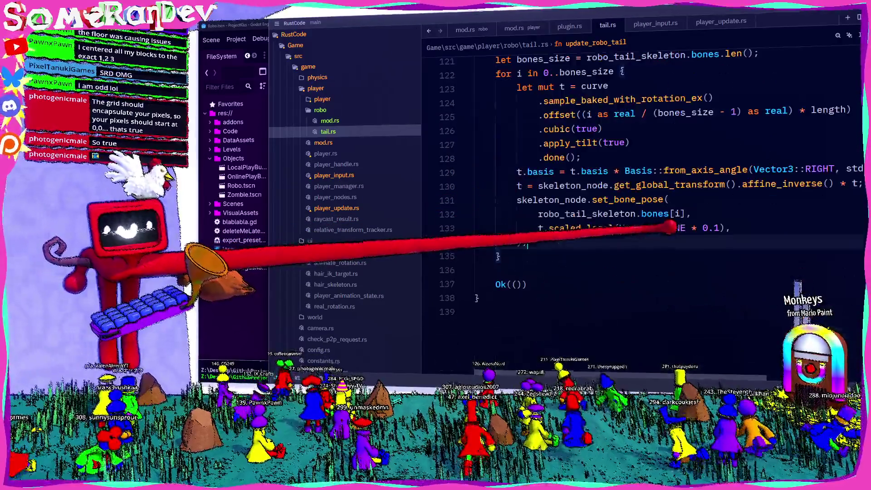
scroll(635, 208, "up", 3)
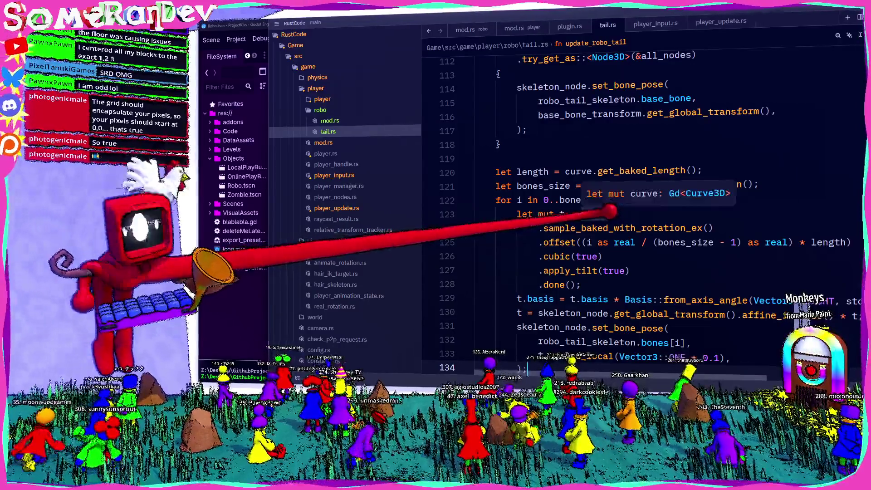
scroll(567, 214, "up", 2)
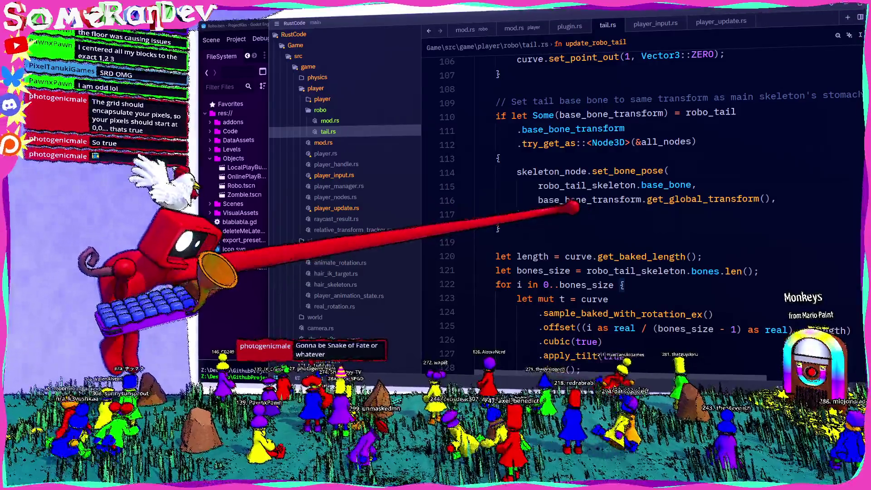
scroll(635, 204, "down", 4)
scroll(635, 204, "up", 1)
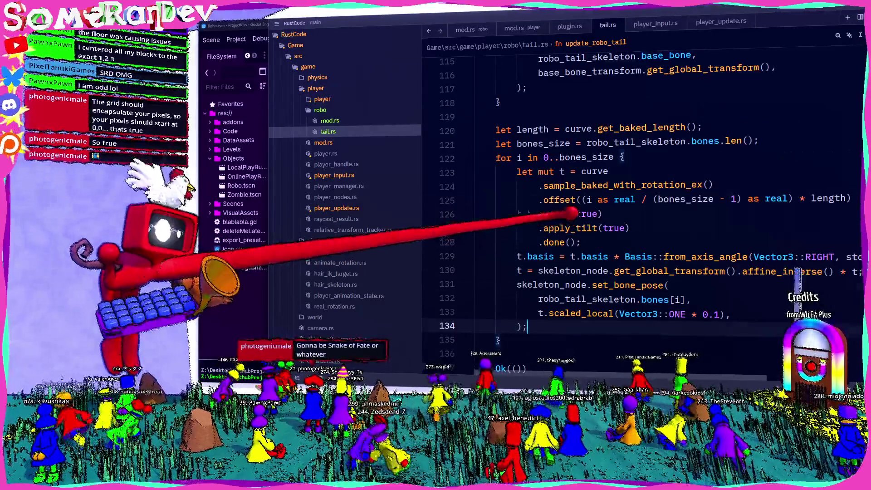
scroll(567, 213, "down", 2)
scroll(567, 213, "up", 13)
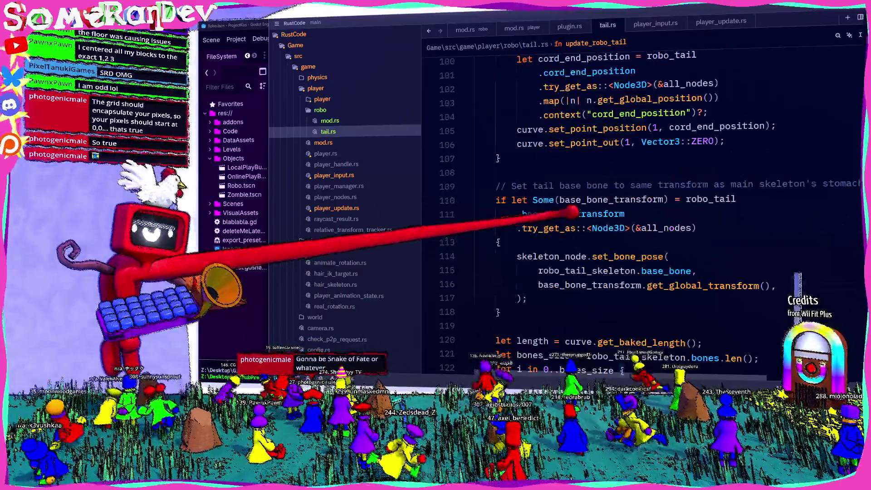
scroll(573, 212, "up", 8)
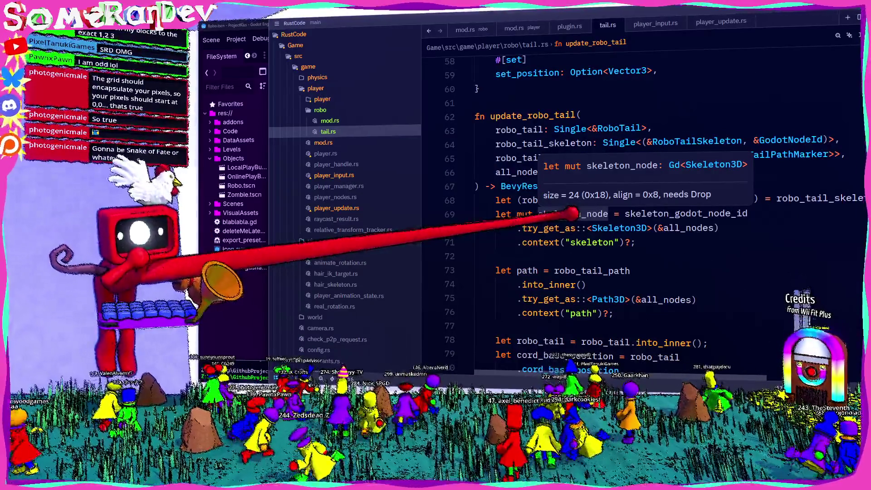
scroll(556, 234, "down", 15)
- Comment out the tail base bone block on lines 110–118 and save tail.rs
mouse_move(500, 270)
left_mouse_down()
mouse_move(481, 227)
mouse_move(475, 158)
left_mouse_up()
key("ctrl+slash")
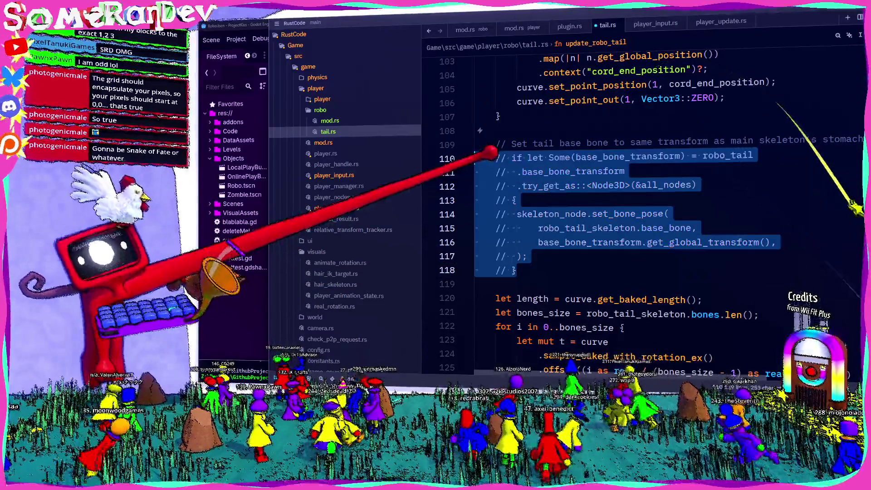
key("ctrl+s")
- Run the build and quick test scripts in the terminal, then return to Godot
key("alt+Tab")
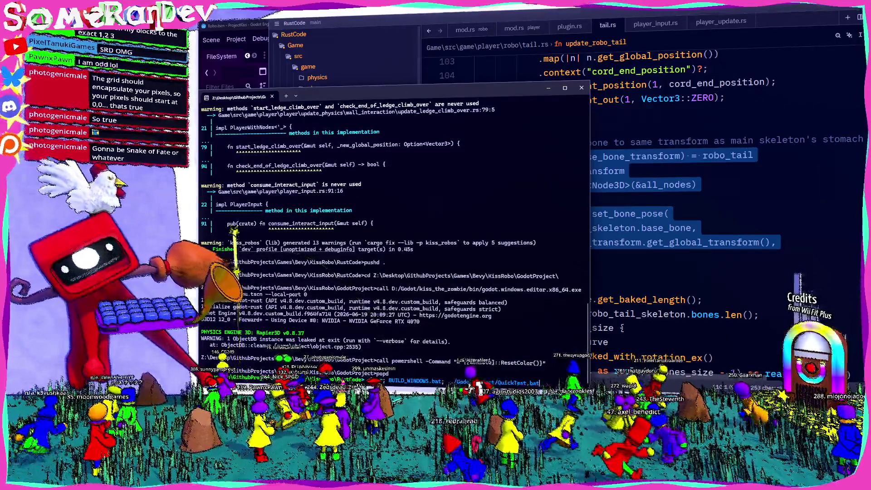
key("Return")
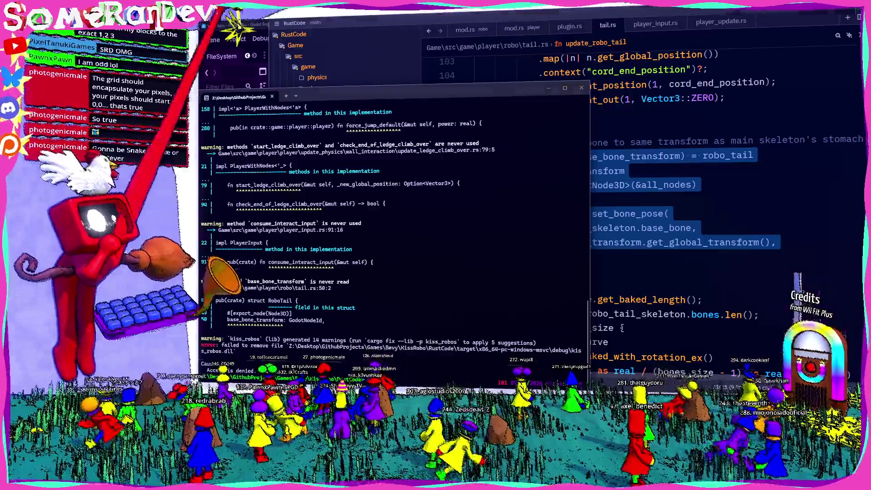
key("alt+Tab")
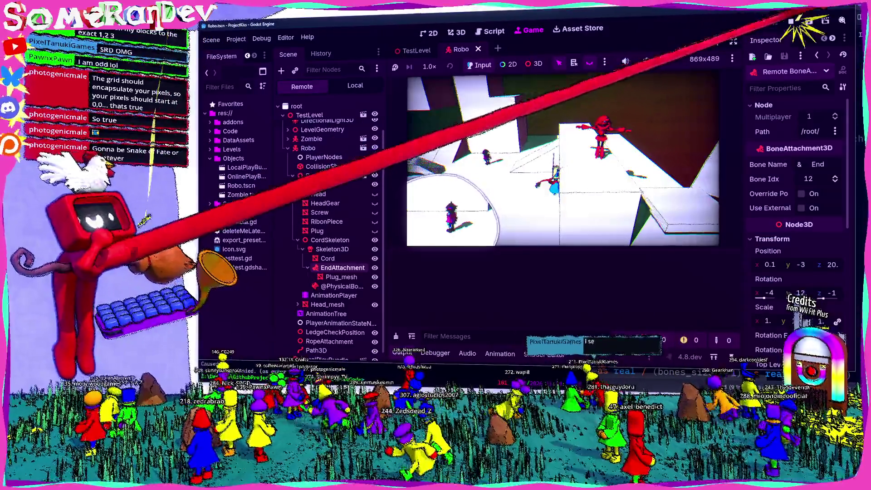
- Stop the in-editor game and rerun QuickTest.bat from the terminal
left_click(791, 22)
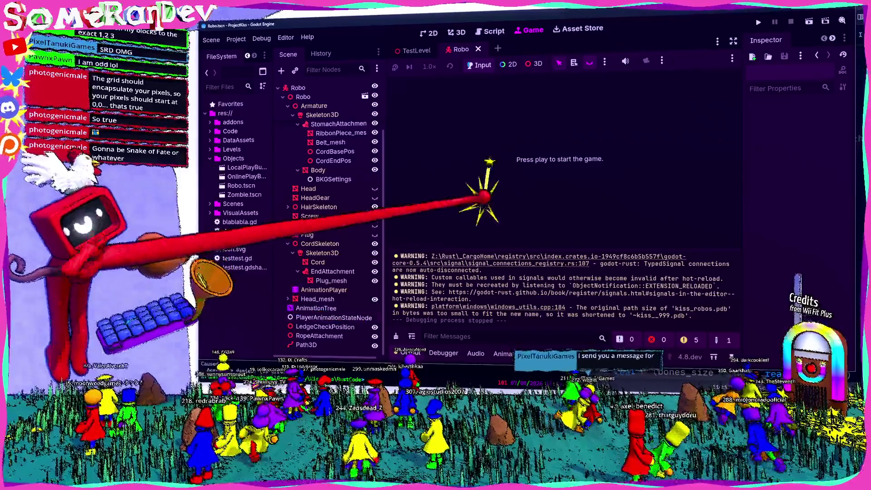
key("alt+Tab")
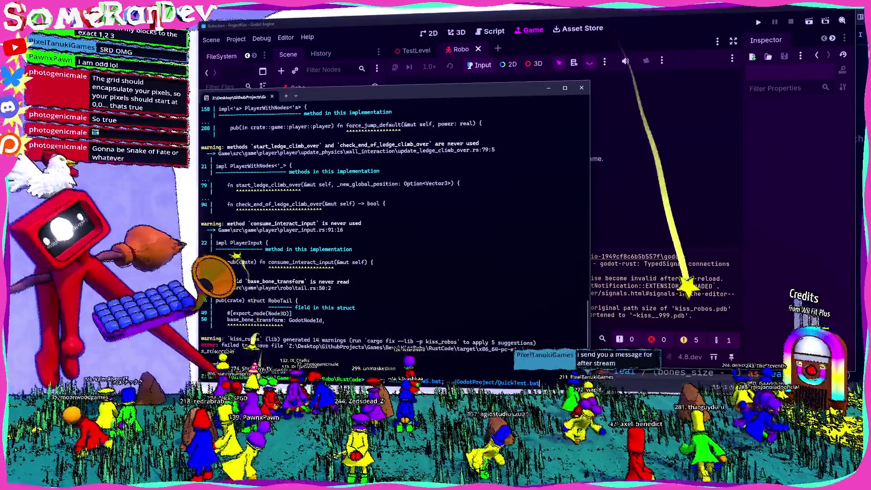
key("Return")
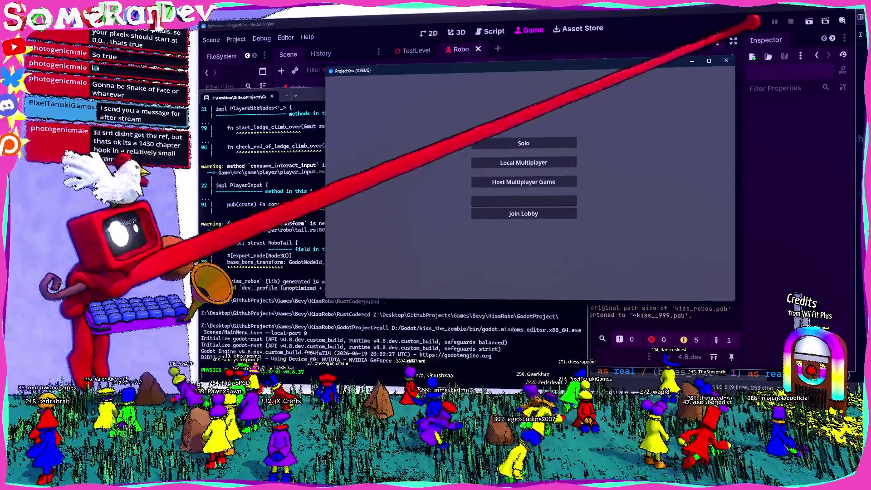
- Maximize the ProjectKiss window, play a Solo game to watch the tail, then quit and return to tail.rs
left_click(708, 61)
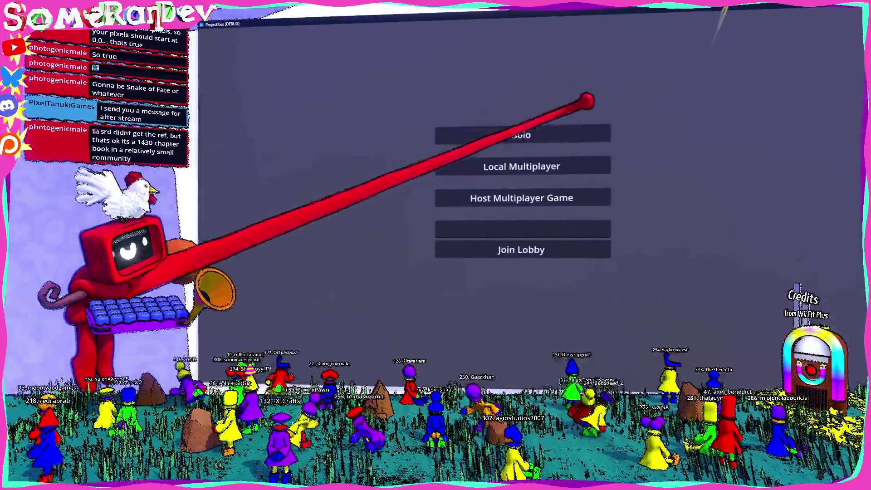
left_click(522, 134)
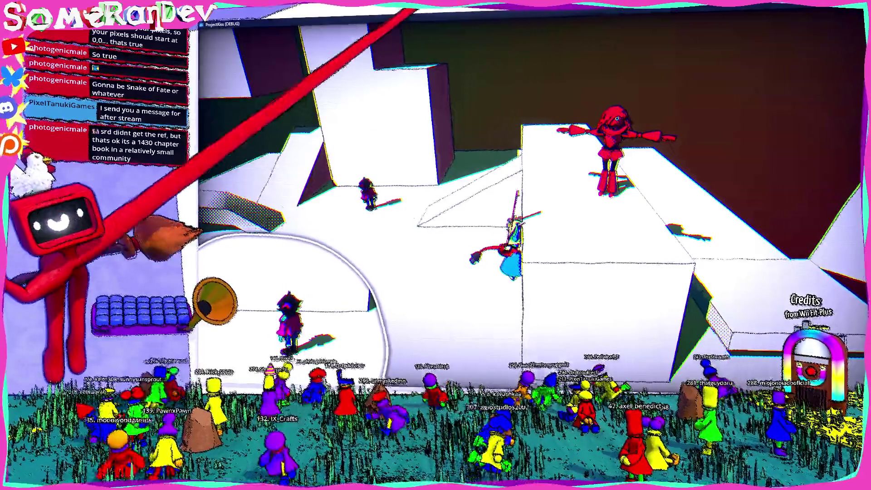
key("alt+F4")
key("alt+Tab")
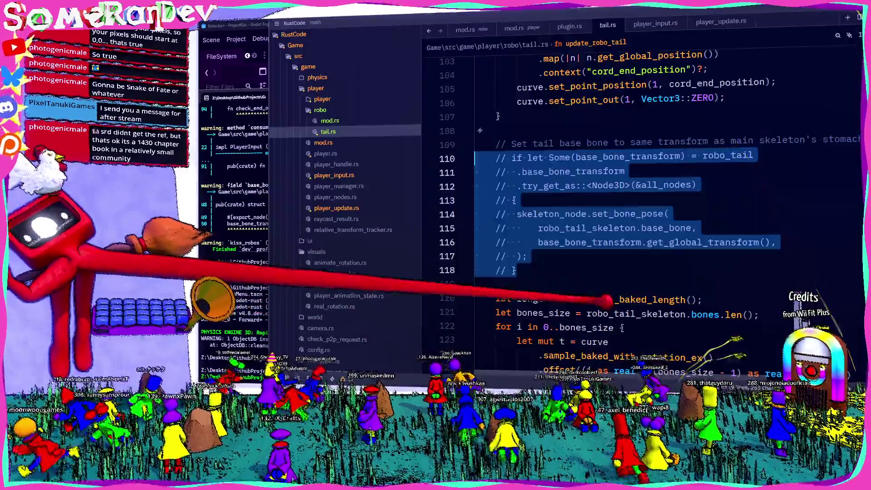
- Rerun the recalled build-and-launch command in the terminal, then return to tail.rs
key("alt+Tab")
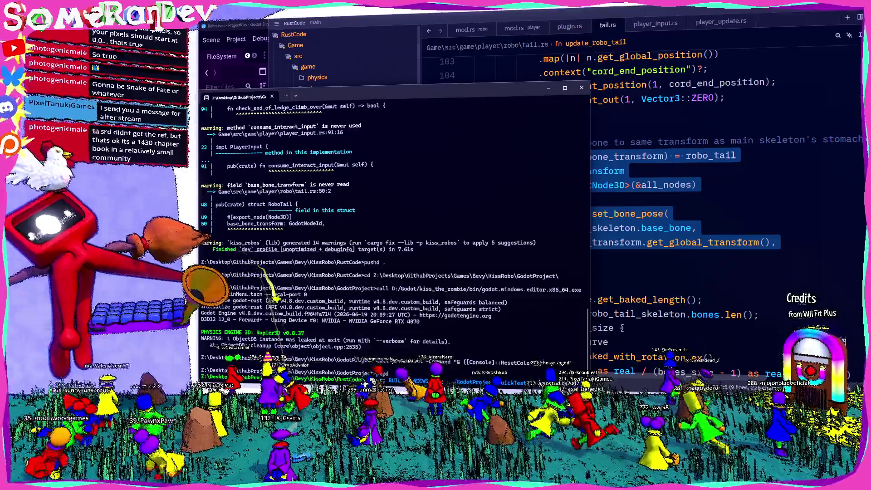
key("Up")
key("Return")
key("alt+Tab")
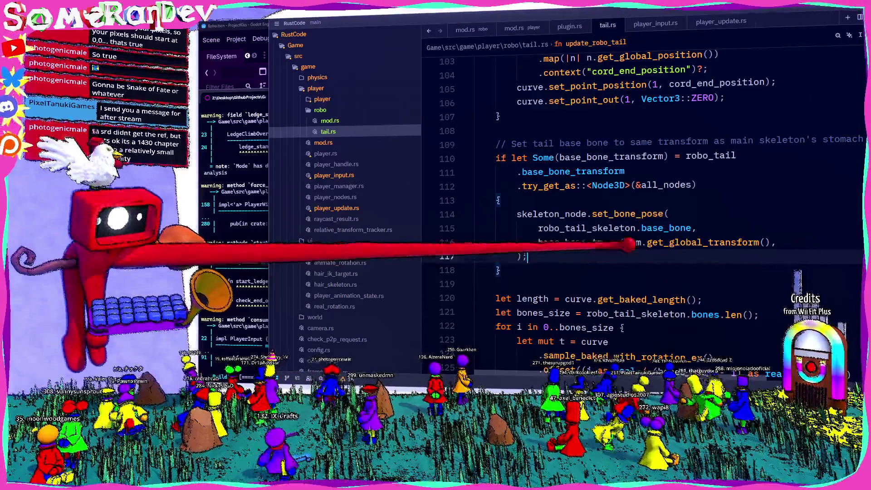
mouse_move(612, 247)
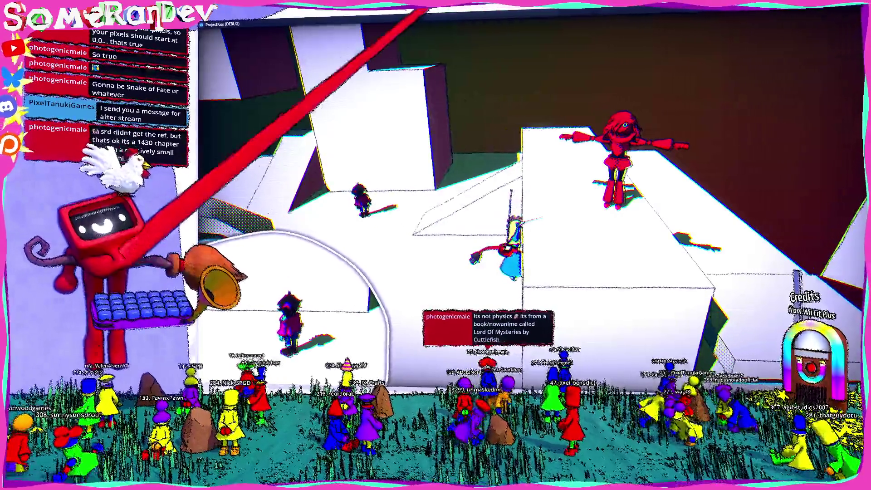
- Restore the ProjectKiss game window to a smaller size so the tail.rs code shows again
key("super+Down")
key("super+Down")
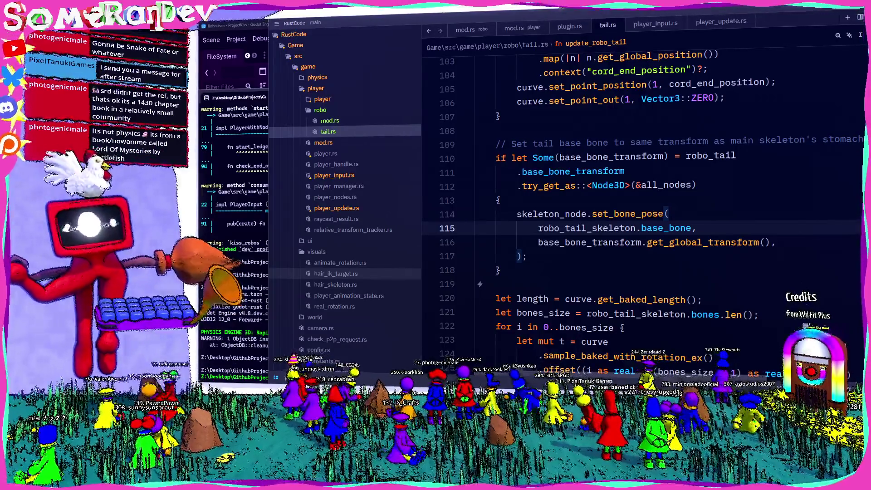
- Open Robo.blend from Blender's recent files
key("alt+Tab")
left_click(211, 32)
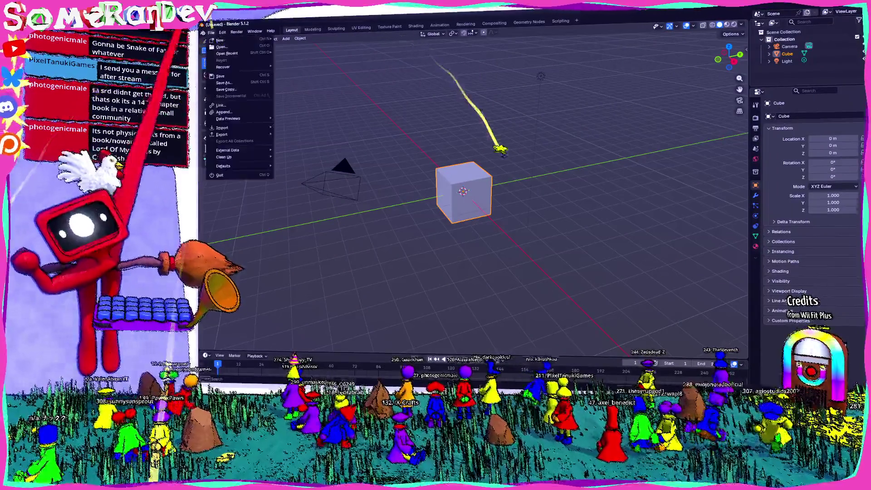
mouse_move(231, 53)
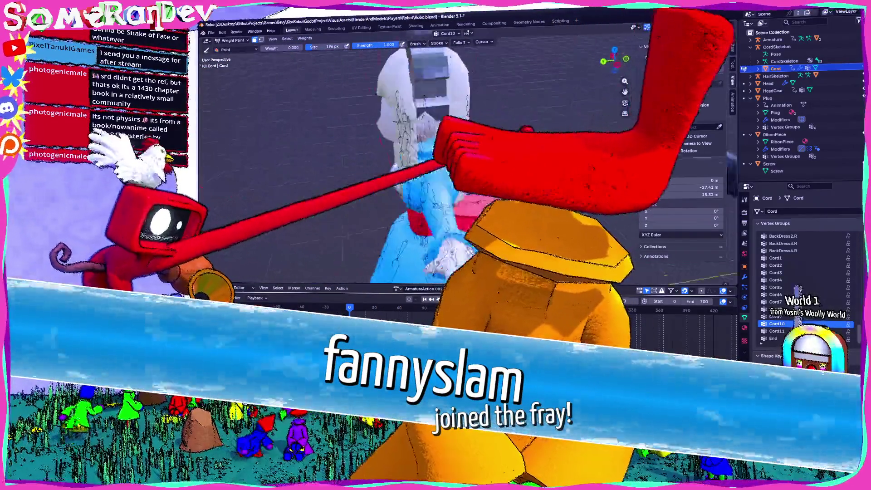
- Orbit and zoom the Weight Paint view in close on the cord, arms and robot body
key("KP_1")
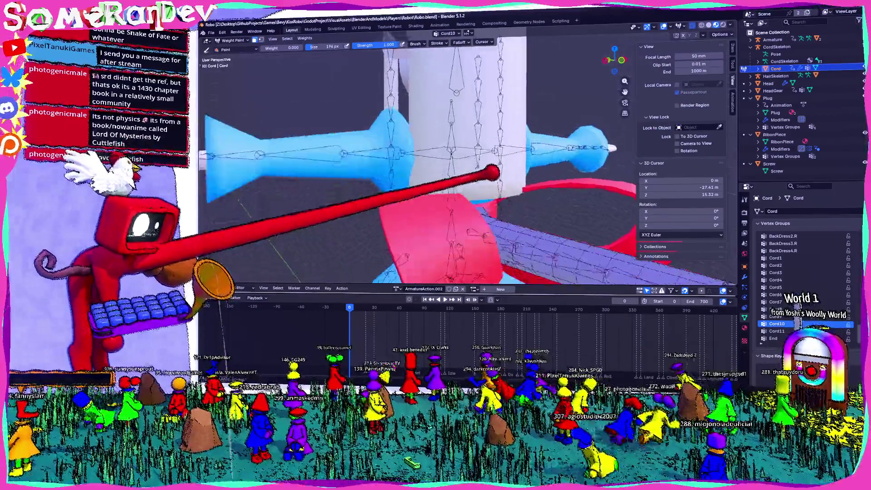
key("KP_4")
key("KP_4")
key("KP_8")
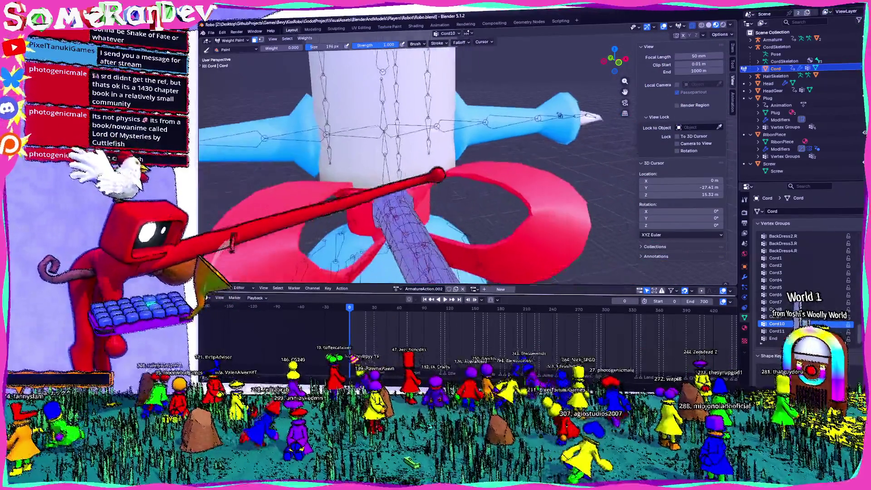
key("KP_6")
key("KP_6")
key("KP_subtract")
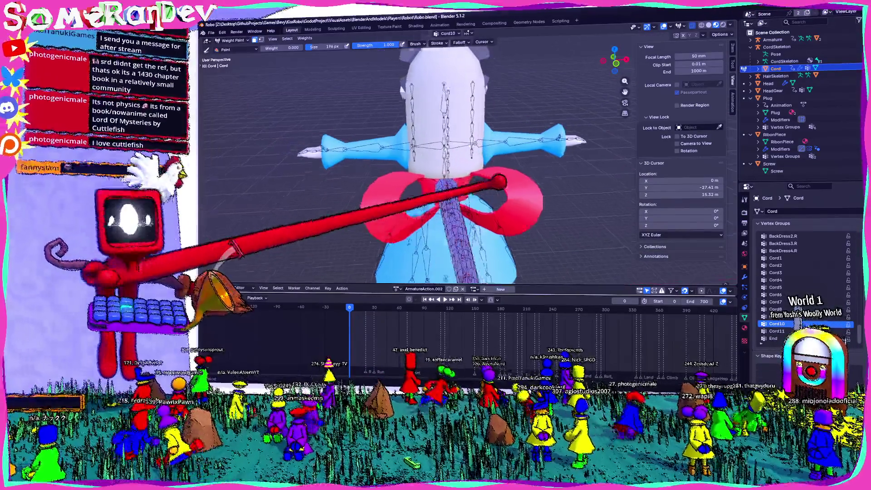
key("KP_4")
key("KP_8")
key("KP_add")
key("KP_add")
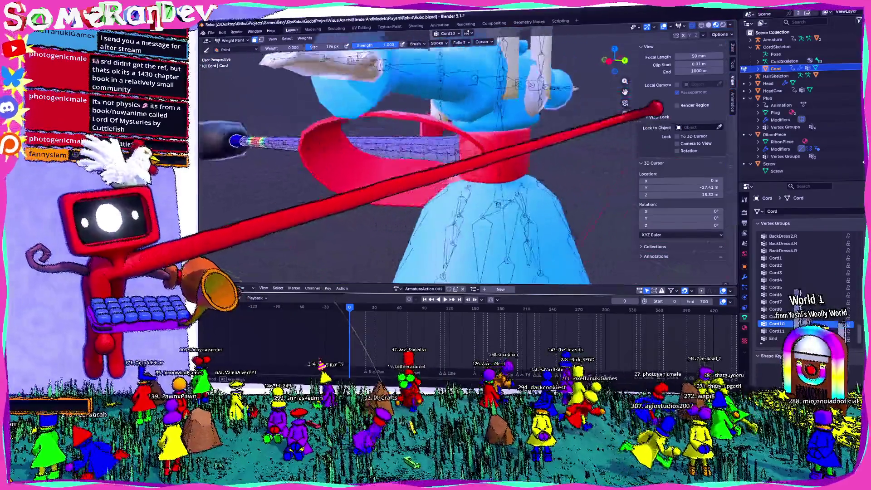
key("KP_2")
key("KP_subtract")
key("KP_subtract")
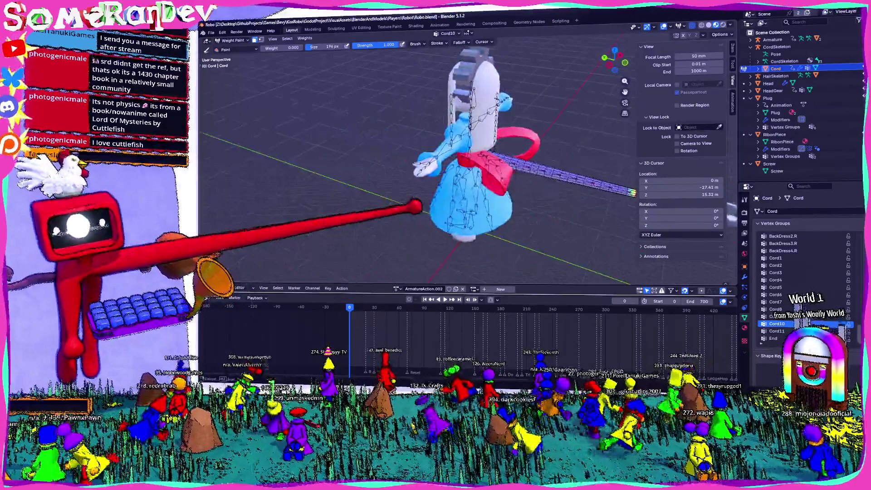
key("KP_add")
key("KP_add")
key("KP_8")
key("KP_add")
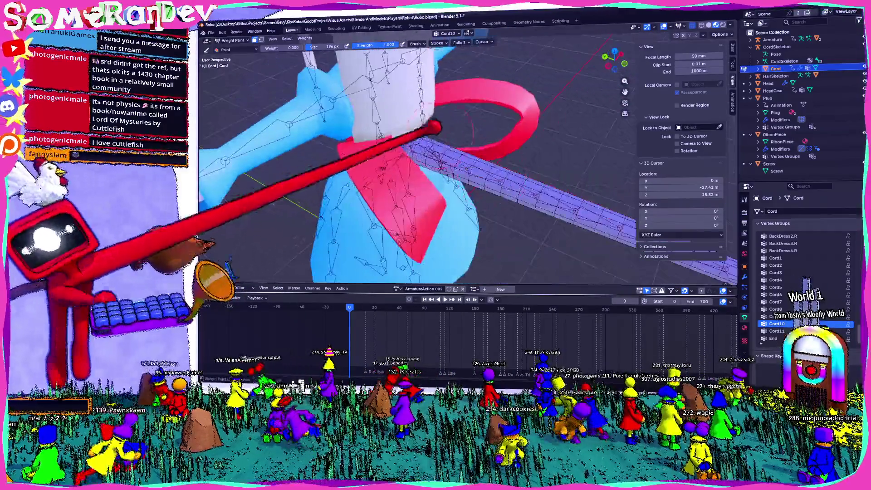
key("KP_4")
key("KP_4")
key("KP_add")
key("KP_add")
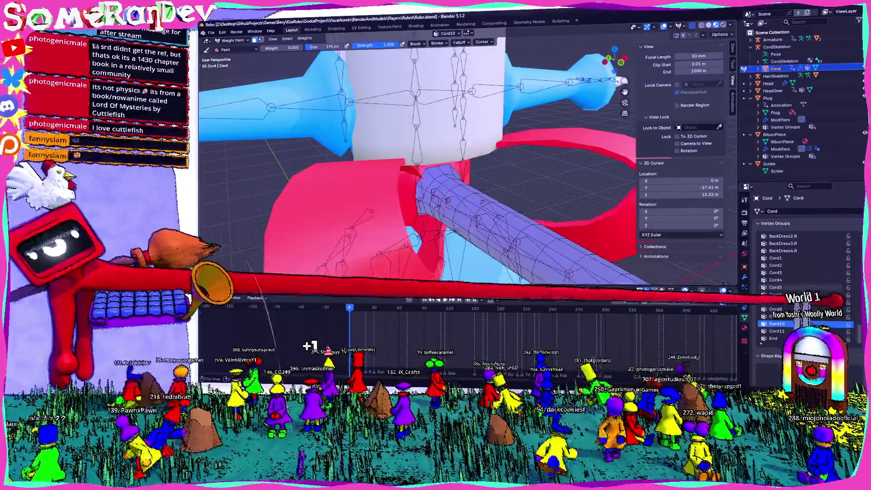
scroll(803, 286, "up", 10)
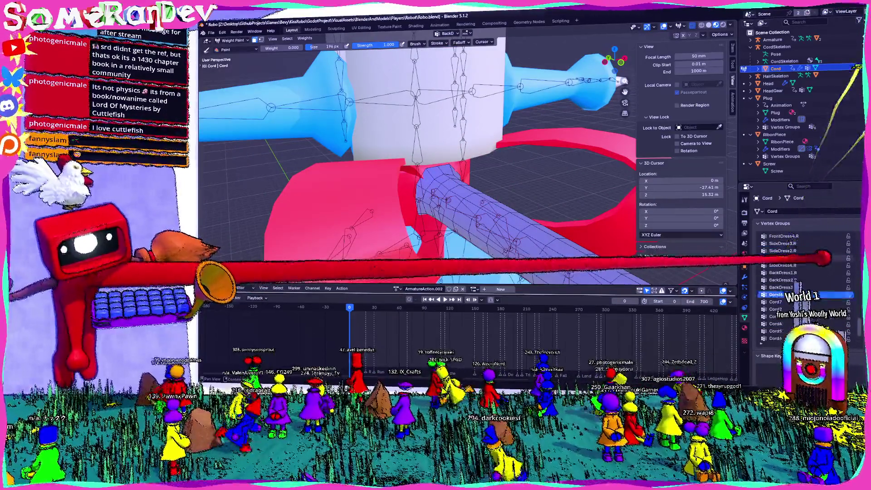
scroll(803, 290, "up", 10)
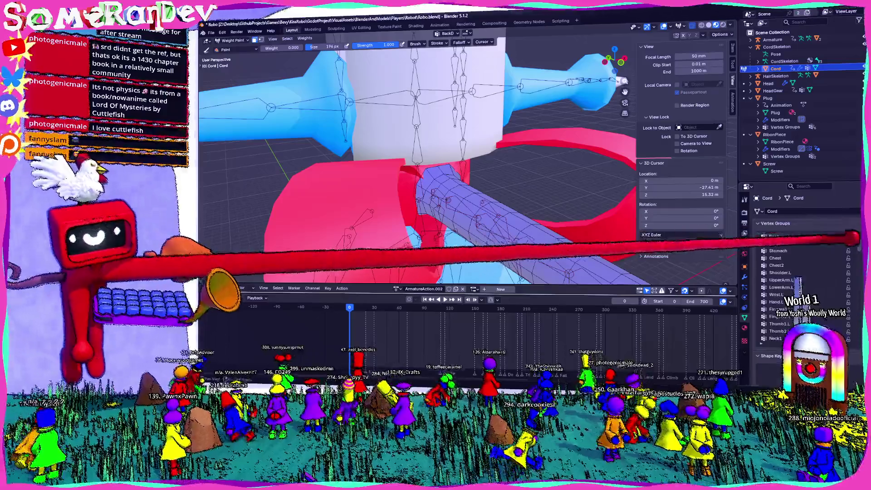
- Show the cord's Base vertex group weights and orbit around the collar to examine them
left_click(798, 236)
key("KP_1")
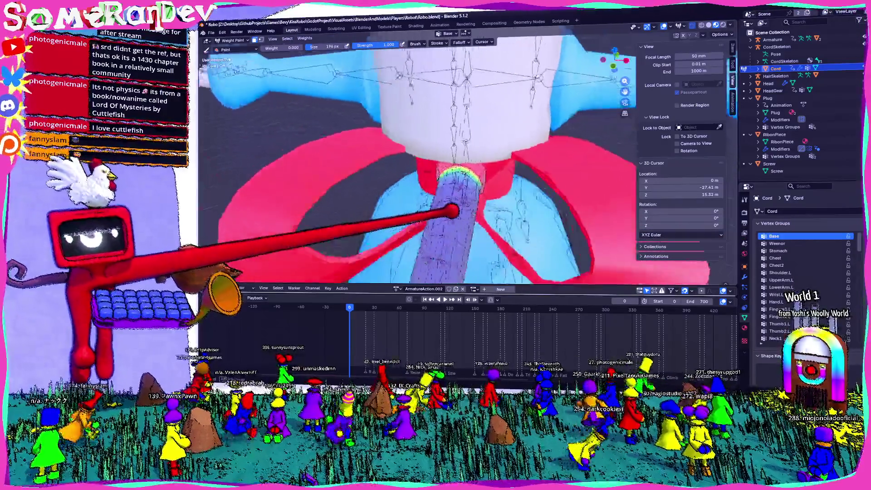
key("KP_8")
key("KP_8")
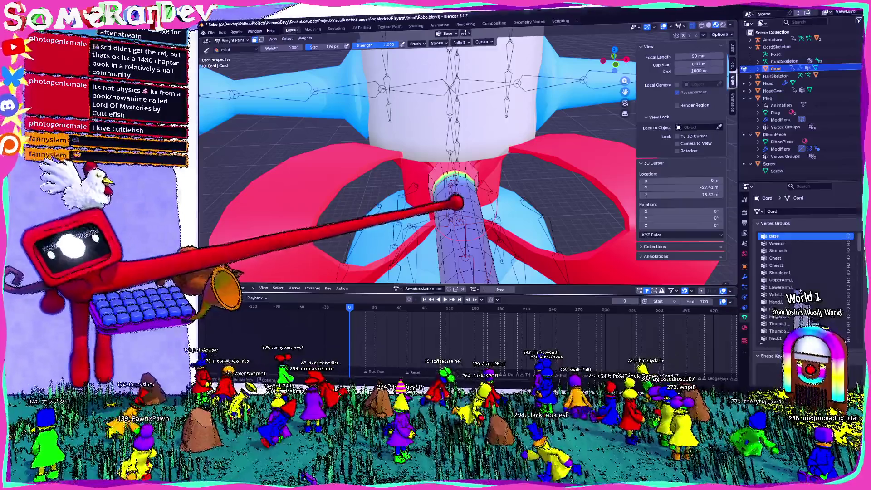
key("KP_6")
key("KP_6")
key("KP_6")
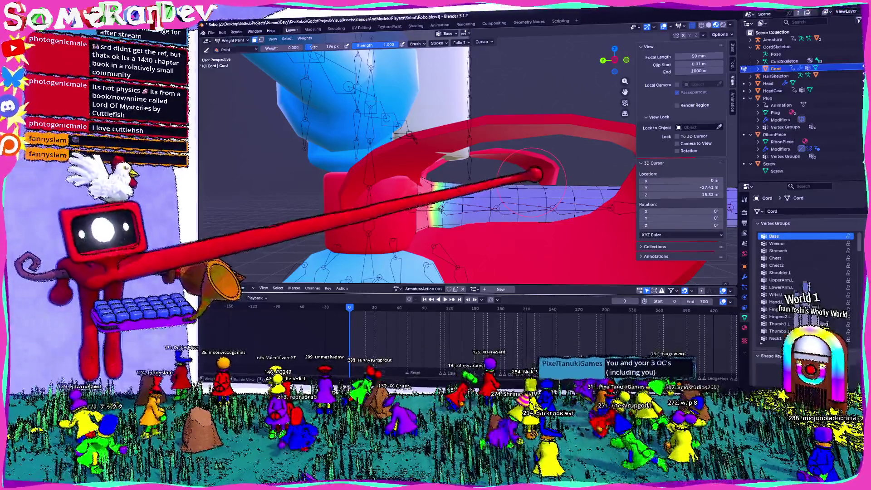
scroll(421, 167, "down", 5)
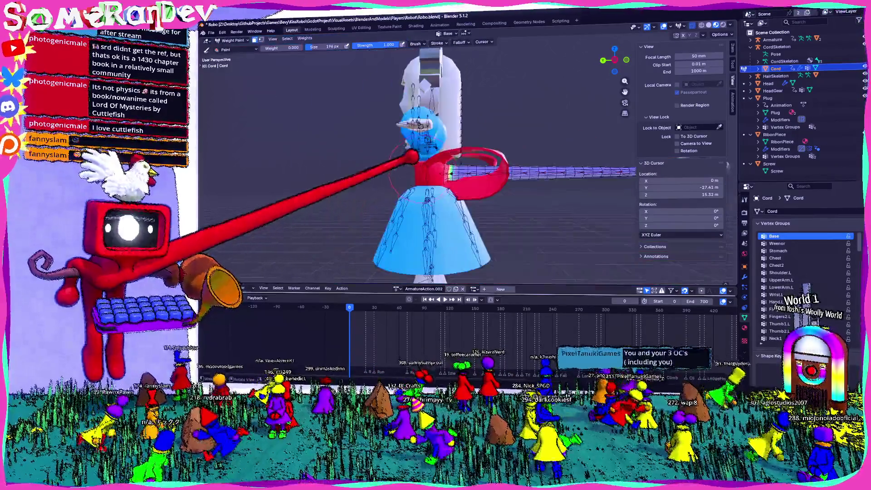
key("KP_1")
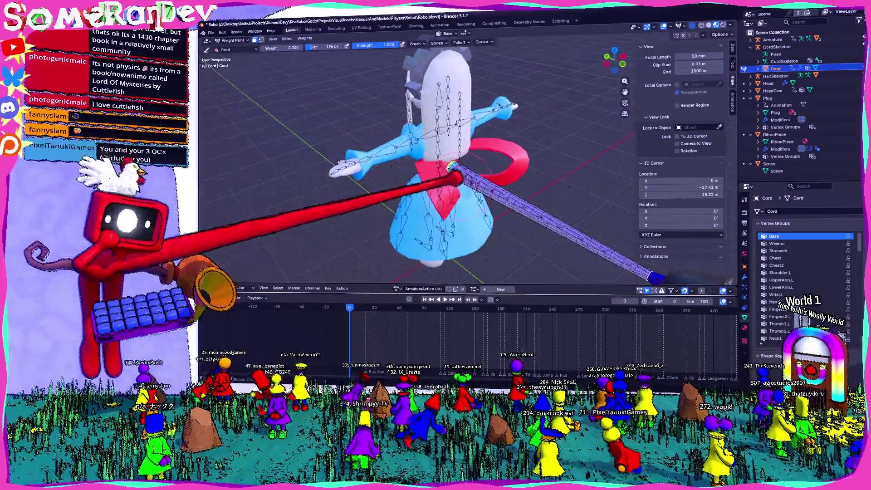
scroll(453, 182, "up", 4)
scroll(444, 160, "up", 3)
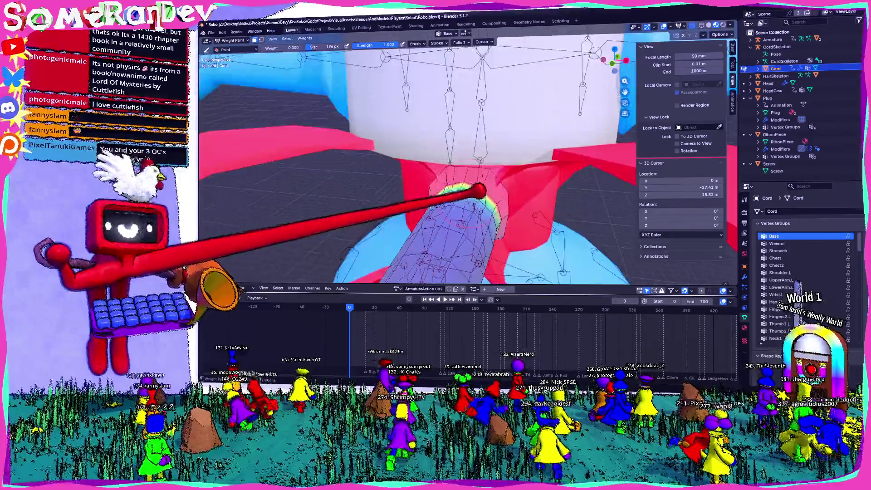
scroll(534, 195, "up", 5)
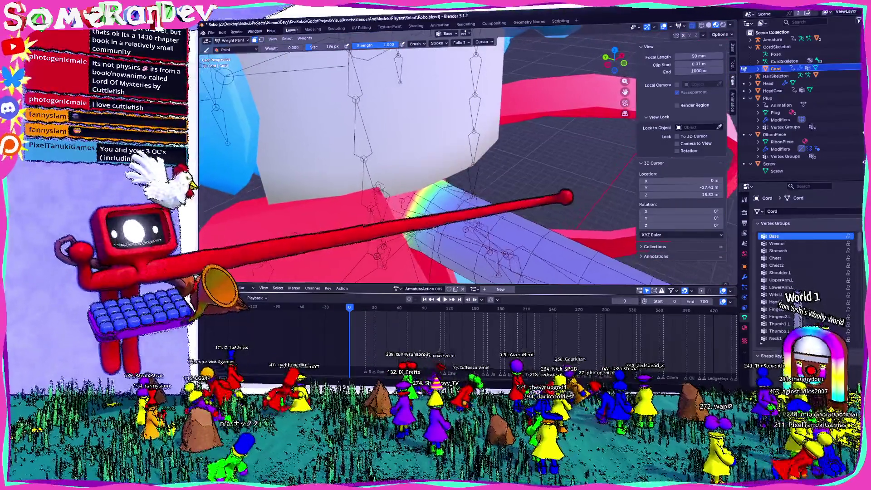
scroll(563, 199, "down", 5)
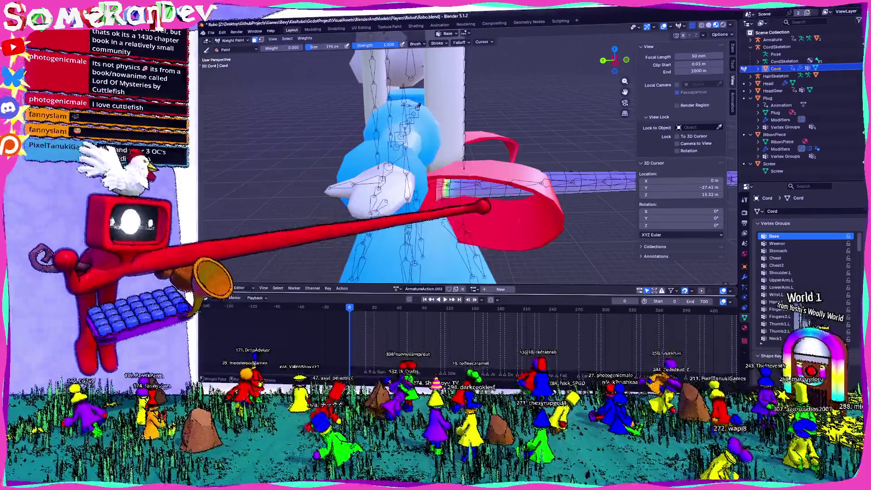
scroll(418, 163, "down", 2)
left_click(232, 40)
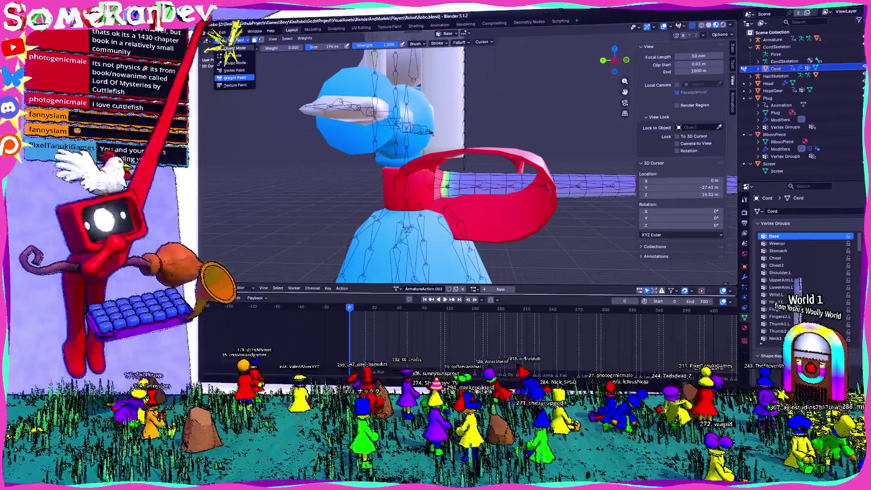
- Return to Object Mode and put the CordSkeleton armature into Edit Mode
left_click(235, 48)
left_click(498, 186)
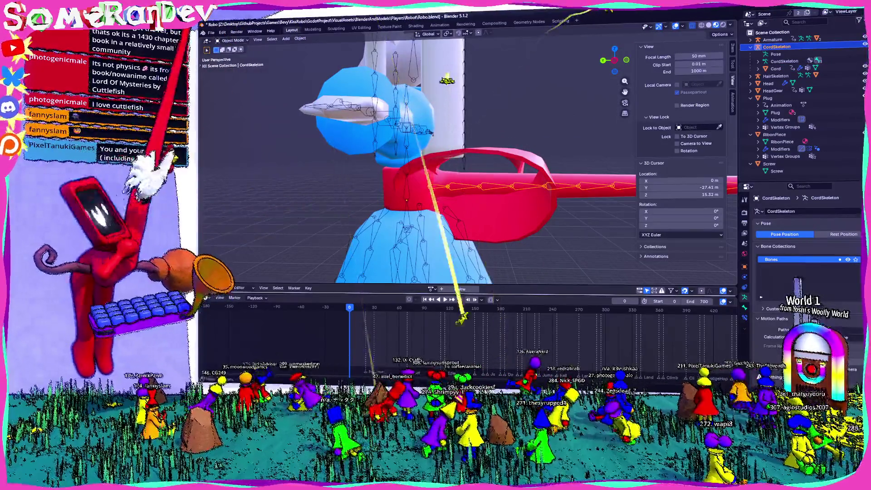
key("Tab")
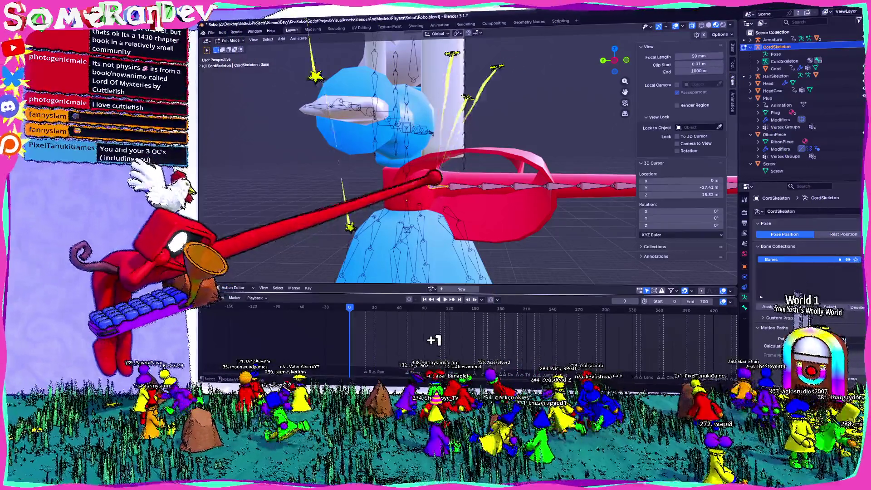
scroll(408, 182, "up", 3)
left_click_drag(214, 238, 286, 215)
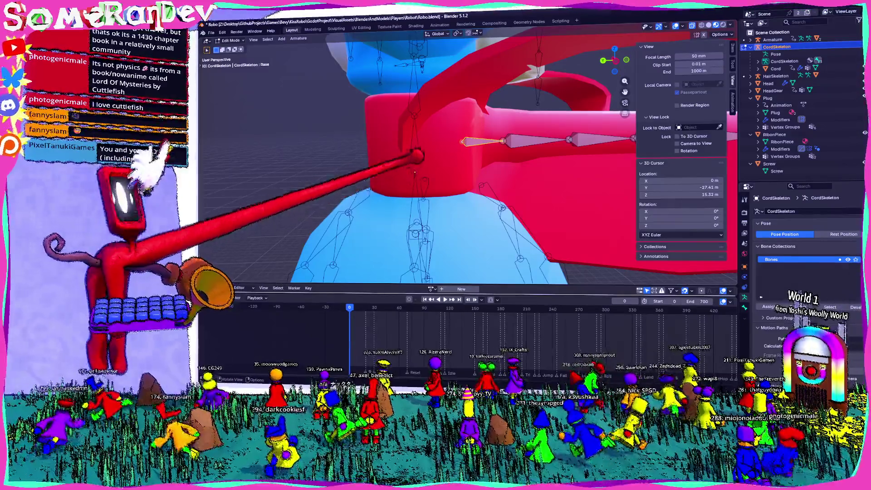
- Show the Base bone's coordinates in the sidebar Item tab: Y -1.4 m to -3 m
left_click(731, 49)
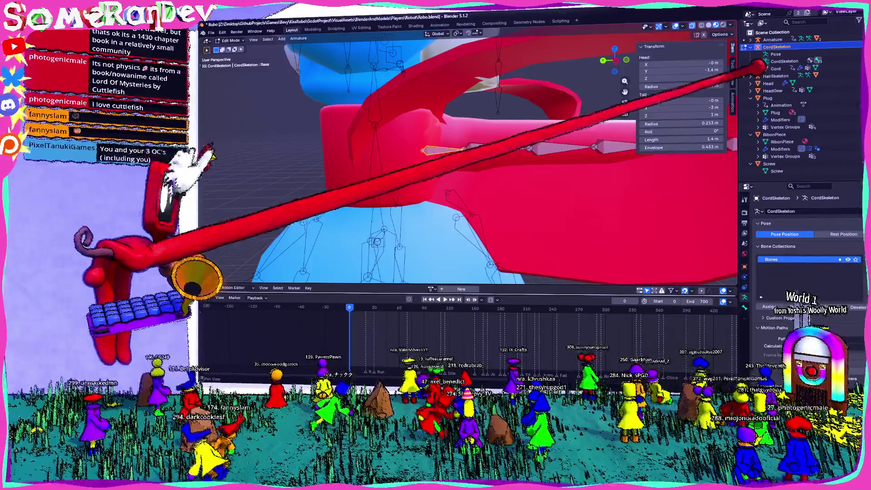
mouse_move(654, 94)
left_mouse_down()
mouse_move(583, 109)
mouse_move(517, 109)
mouse_move(532, 105)
left_mouse_up()
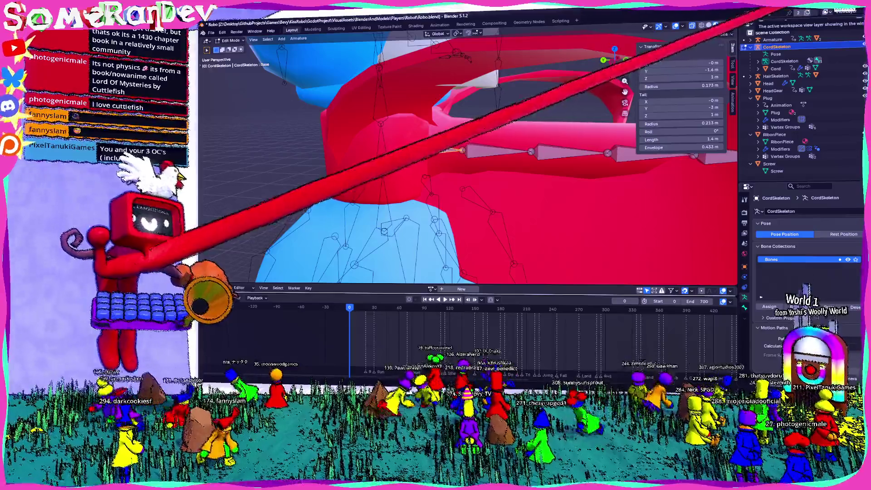
key("alt+Tab")
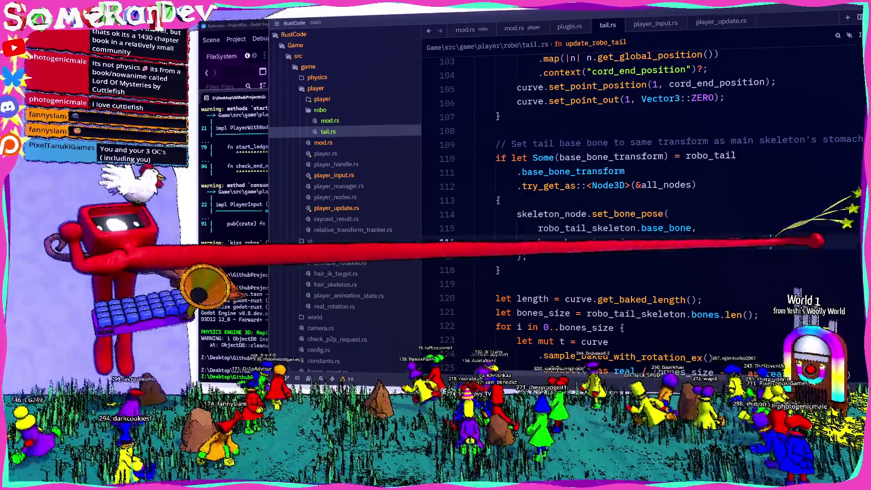
- Append .translated_local(Vector3::new(0., 1., 1.6)) to the base bone transform and save tail.rs
type(".o")
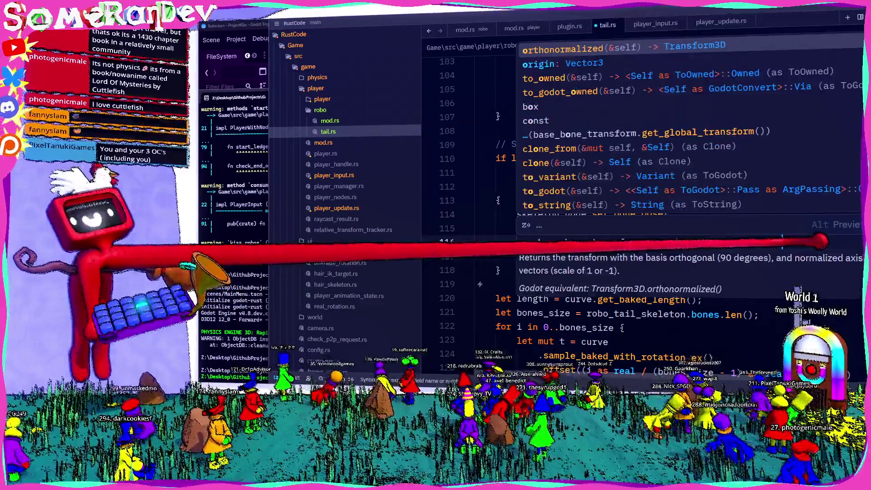
key("BackSpace")
type("tra")
key("Down")
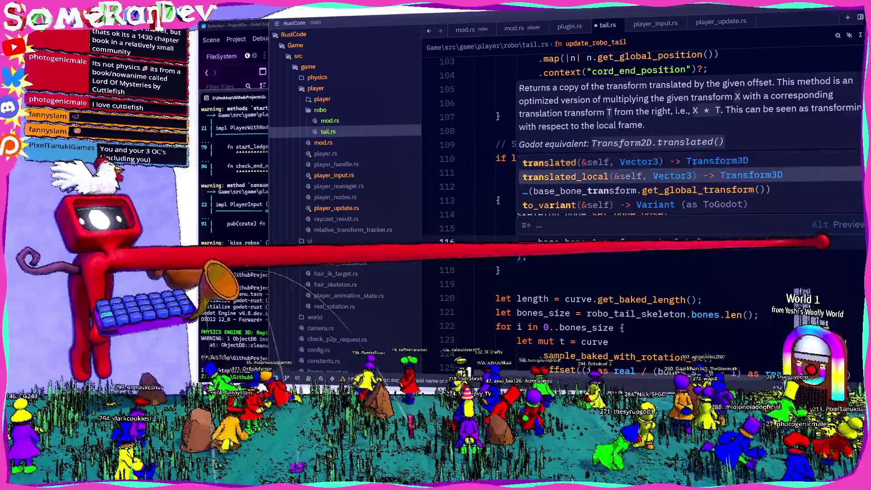
key("Return")
type("Vector3::n")
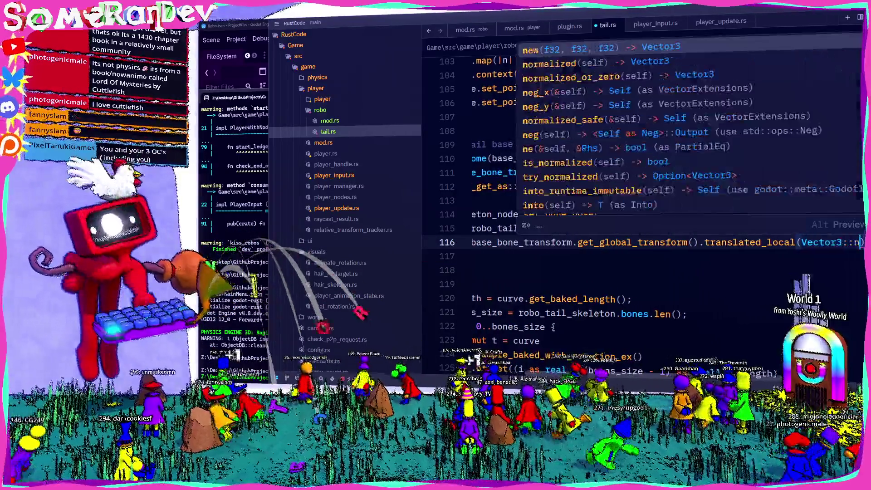
key("Return")
type("0., ")
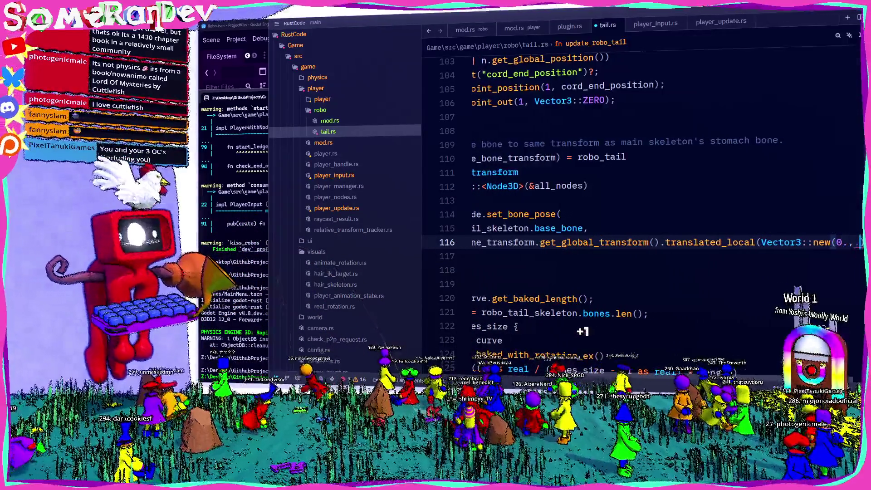
type("1., 1")
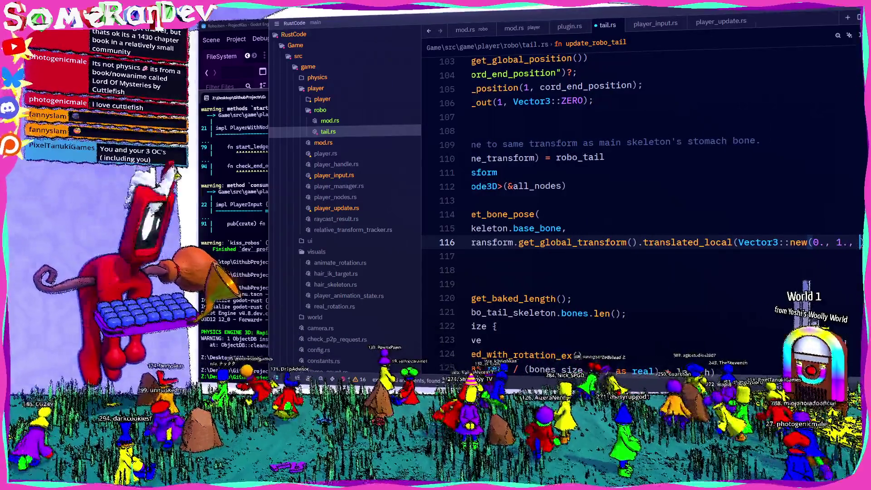
type(".6")
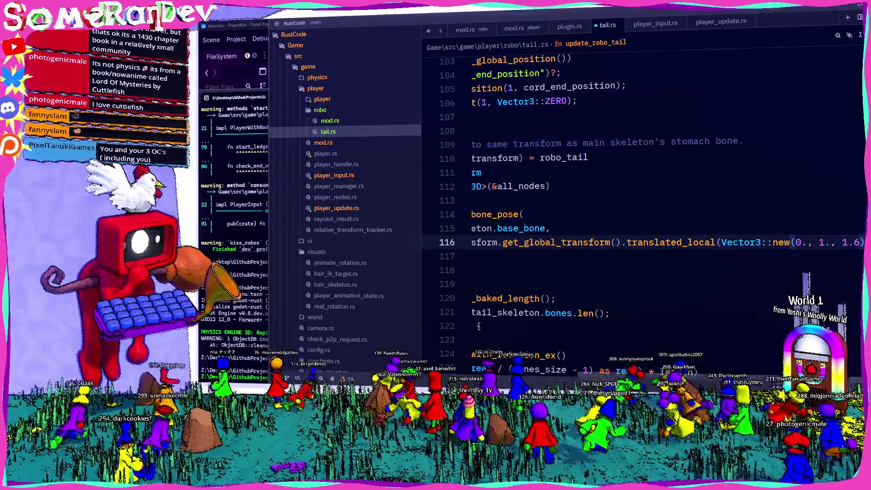
key("ctrl+s")
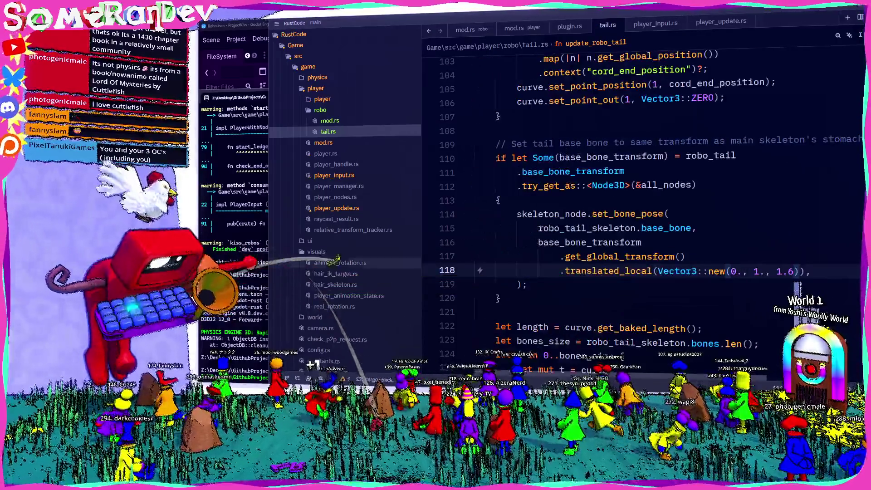
- Check the bone values in Blender, then run the build-and-launch command in the terminal
key("alt+Tab")
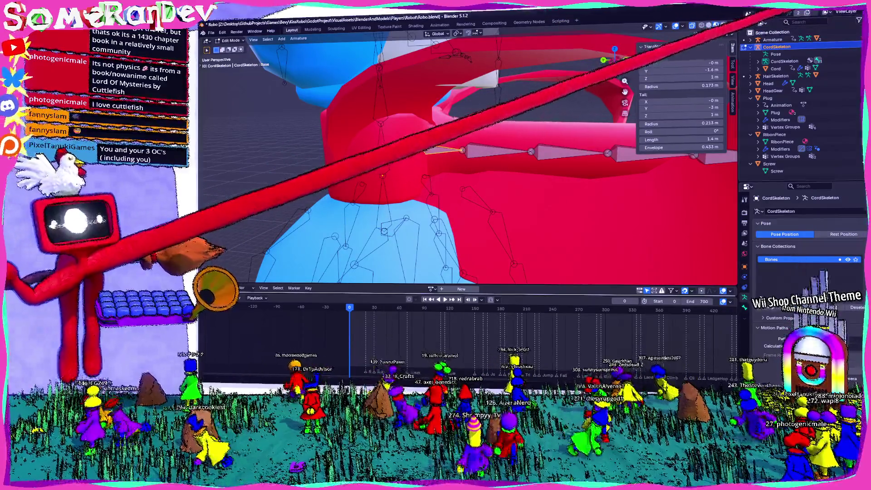
key("alt+Tab")
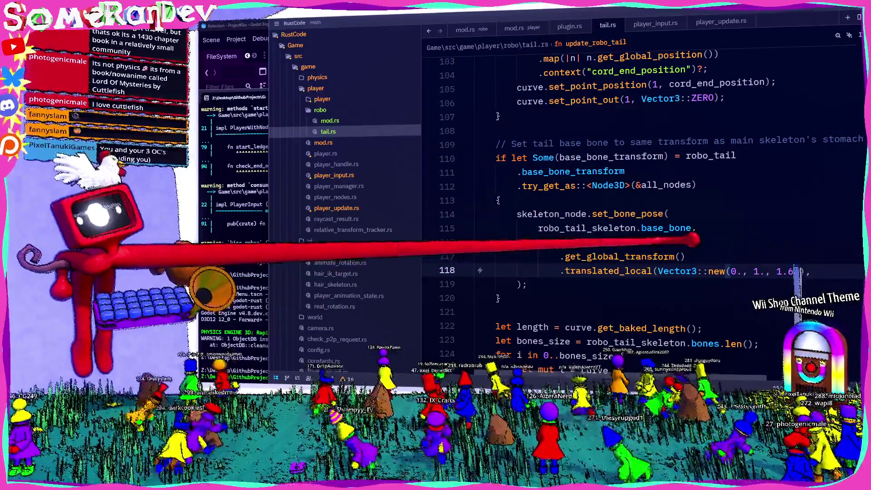
left_click(613, 213)
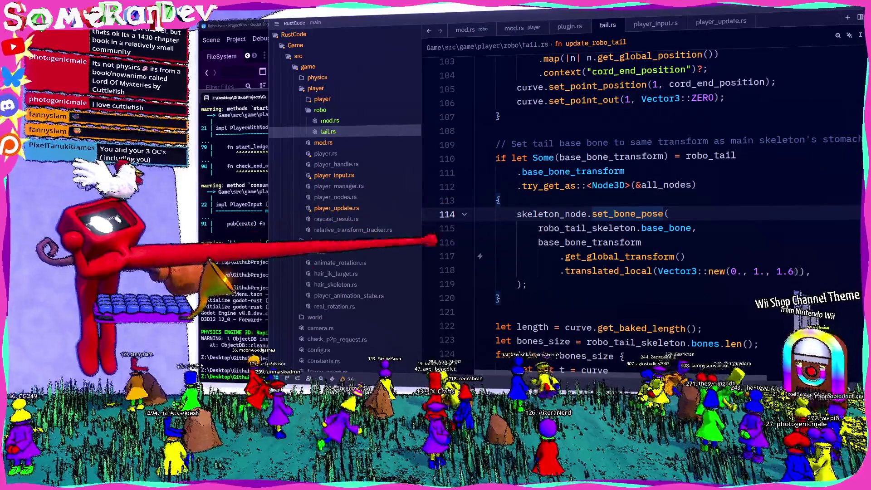
left_click(245, 267)
key("Return")
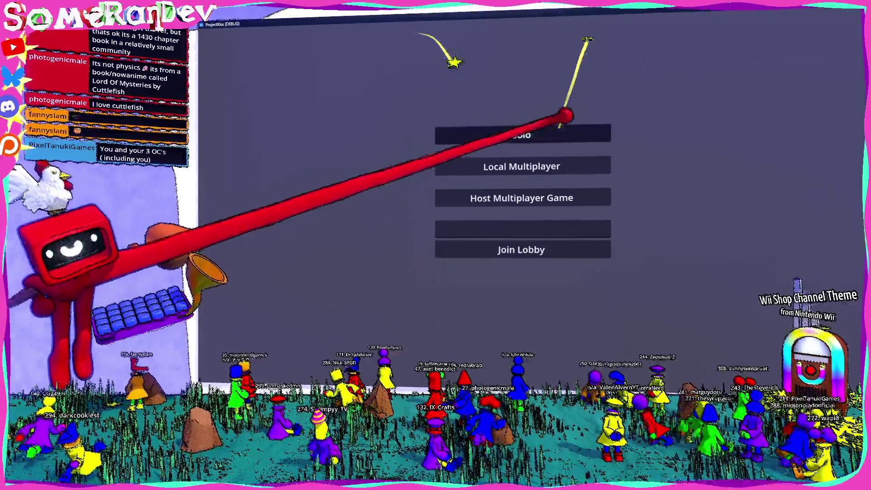
- Start a Solo game, walk the character around to test the tail, then restore the window
left_click(522, 135)
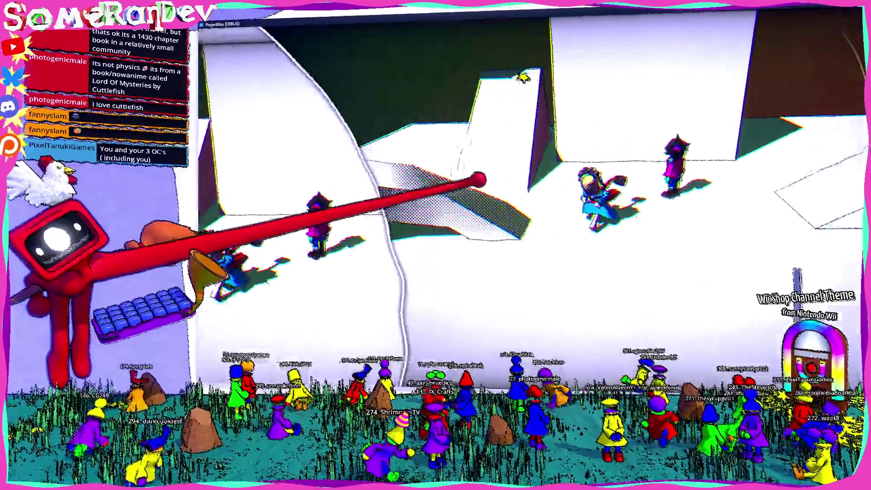
key("w")
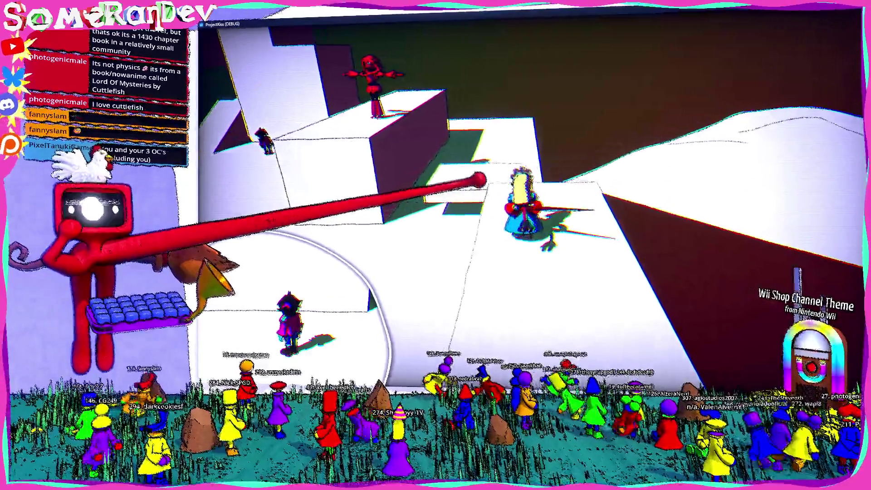
left_click_drag(509, 23, 508, 75)
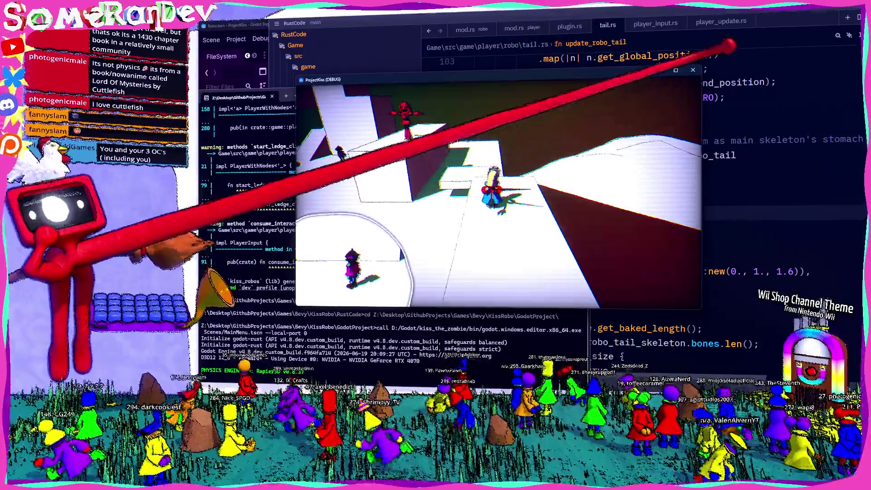
- Close the game and paste the skeleton's inverse global transform line into the block
left_click(696, 68)
left_click(800, 271)
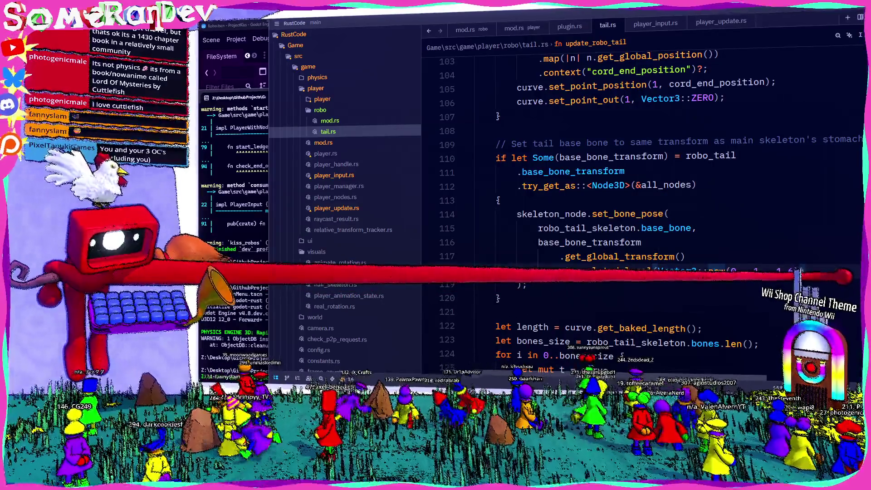
scroll(798, 279, "down", 6)
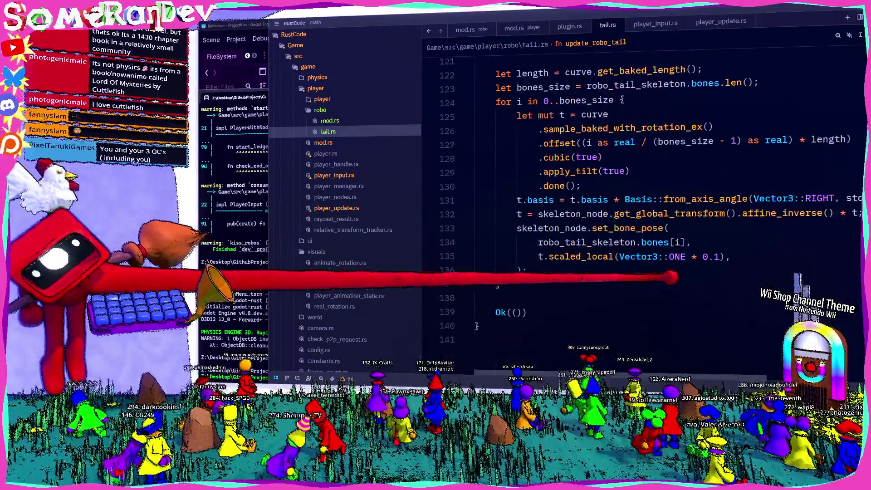
left_click_drag(859, 214, 517, 214)
key("ctrl+c")
scroll(522, 236, "up", 6)
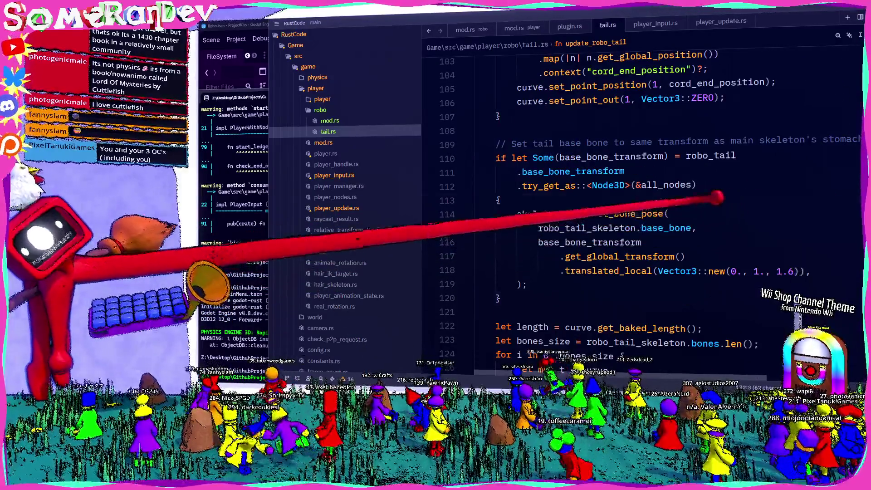
left_click(712, 198)
key("Return")
key("ctrl+v")
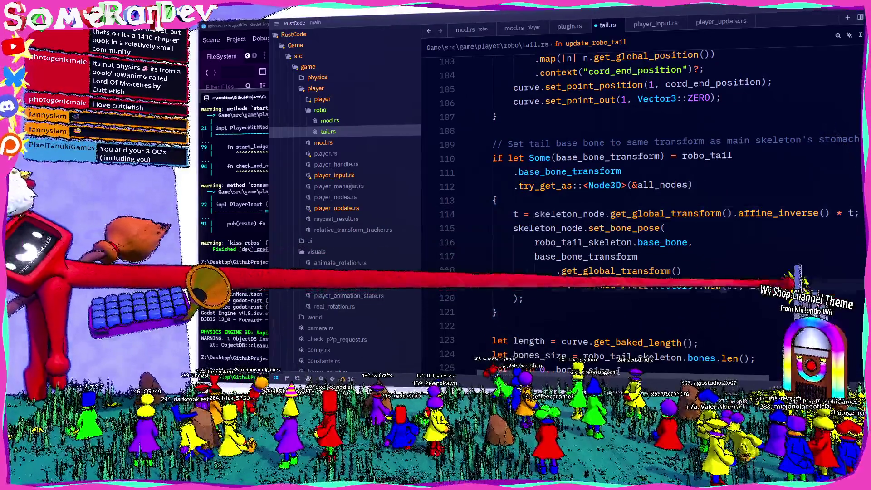
- Move the base bone transform expression into a new 'let mut t' variable
left_click_drag(794, 285, 524, 257)
key("ctrl+c")
type("t),")
key("Escape")
left_click(497, 200)
key("Return")
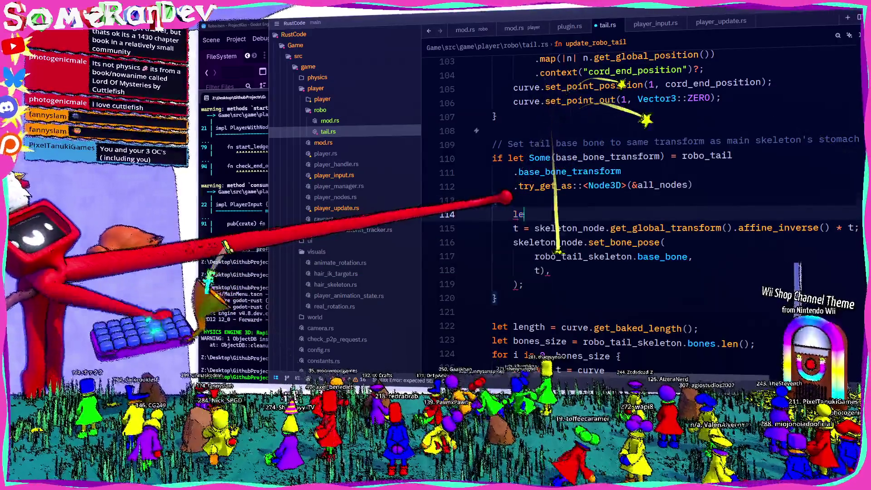
type("let mut t =")
key("ctrl+v")
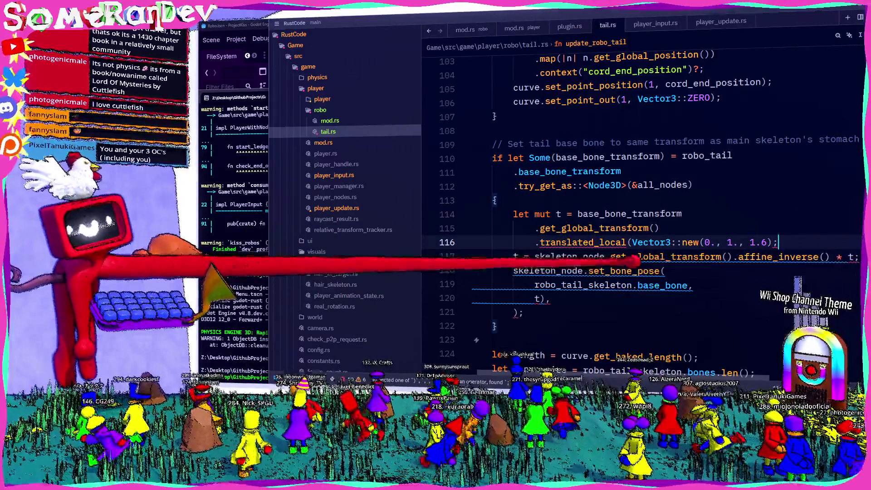
mouse_move(606, 244)
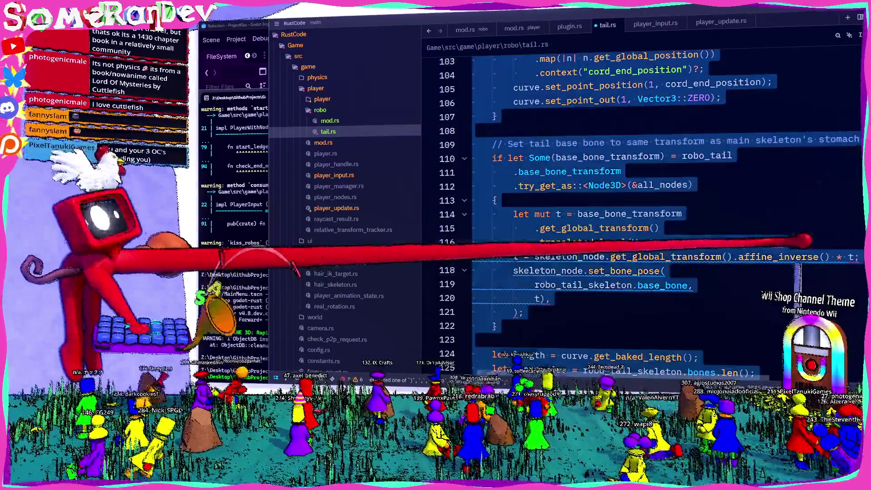
- Pass t as the base bone's last set_bone_pose argument, save, and build with F5
left_click(662, 285)
left_click(540, 296)
key("BackSpace")
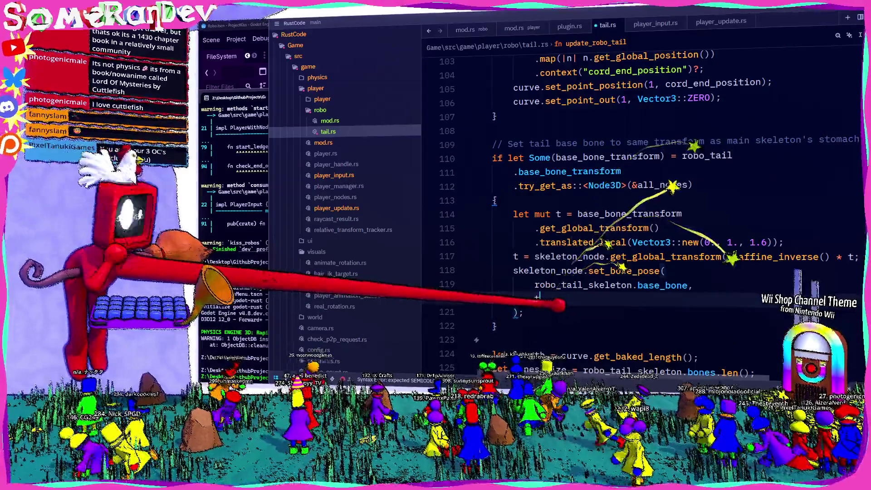
type("t")
key("ctrl+s")
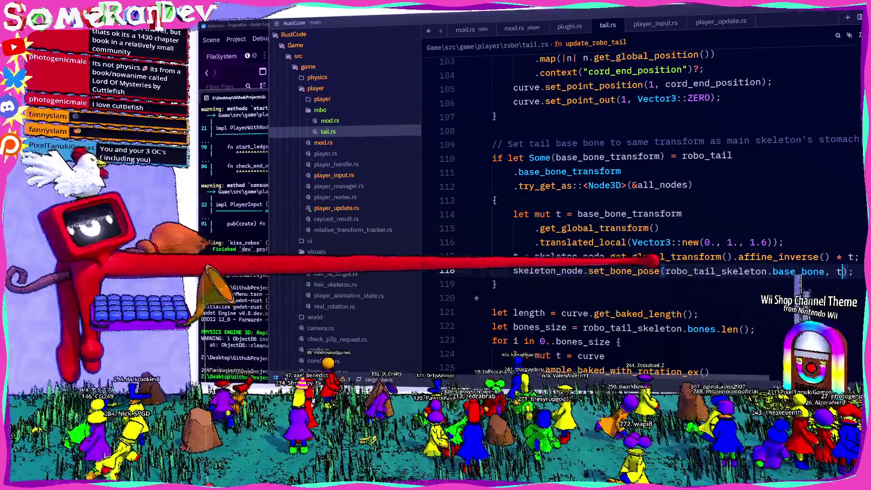
key("F5")
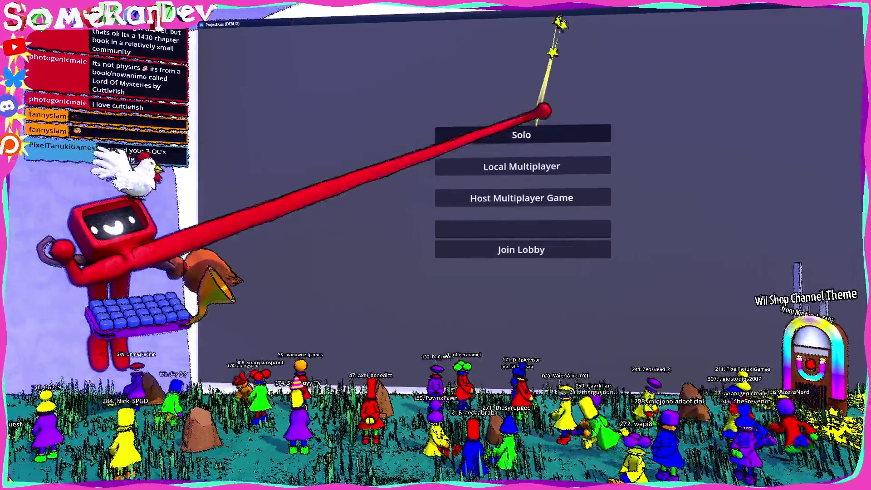
- Play a Solo session to check the robot's tail, then shrink the game and bring Zed forward
left_click(542, 133)
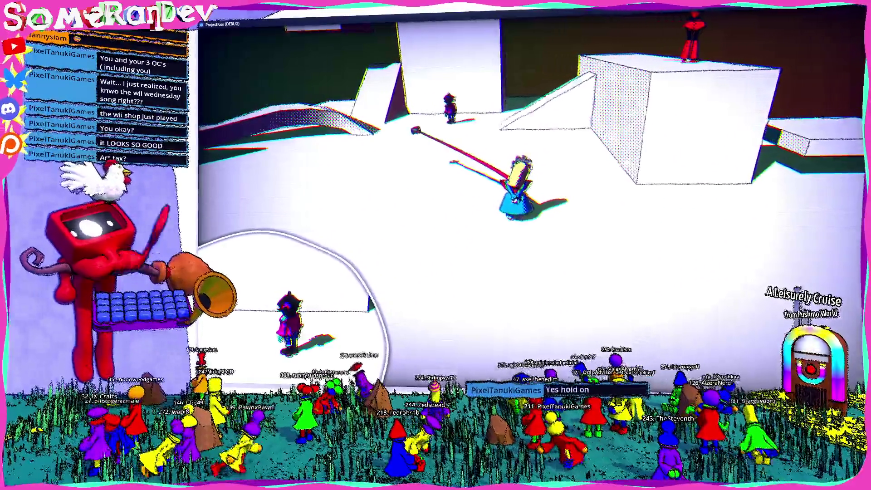
left_click_drag(603, 23, 543, 84)
left_click(718, 83)
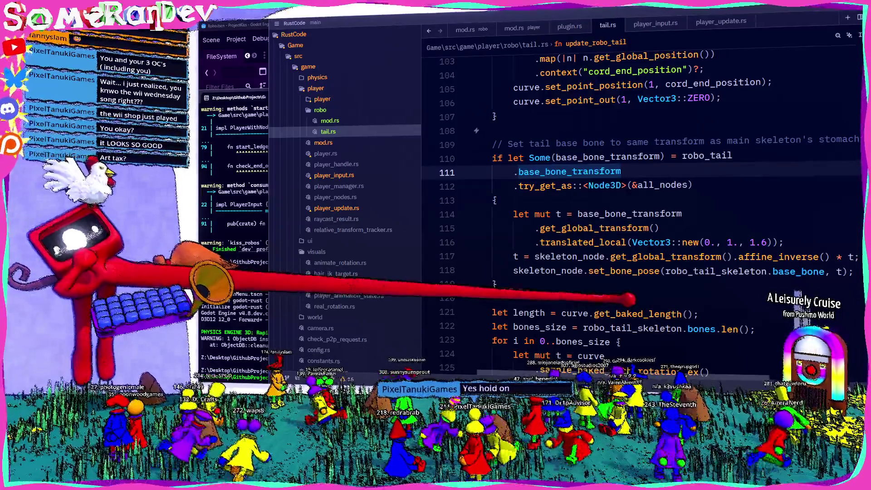
- Go to the tail end's set_point_out line in tail.rs, then switch to the Godot editor
scroll(634, 204, "down", 4)
scroll(635, 204, "up", 9)
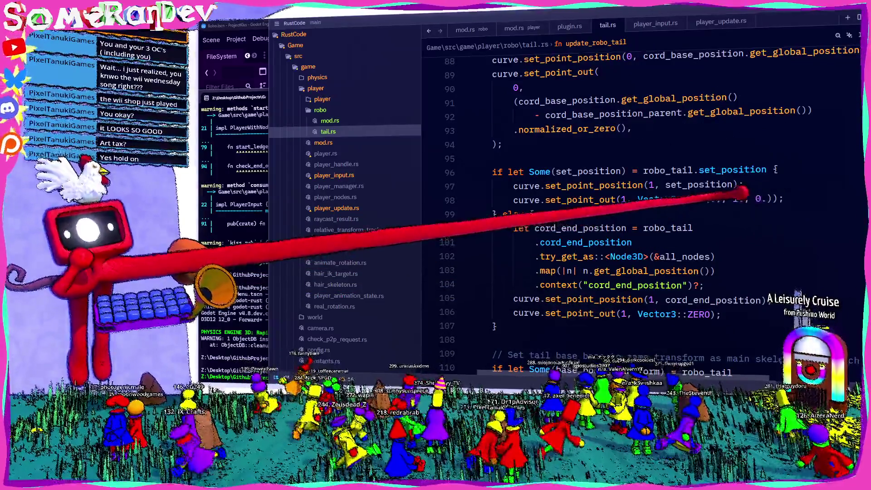
left_click(611, 200)
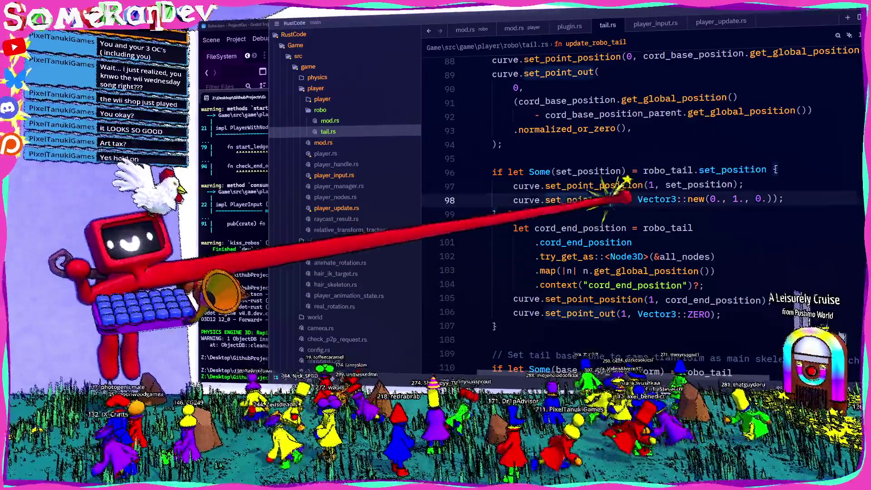
key("alt+Tab")
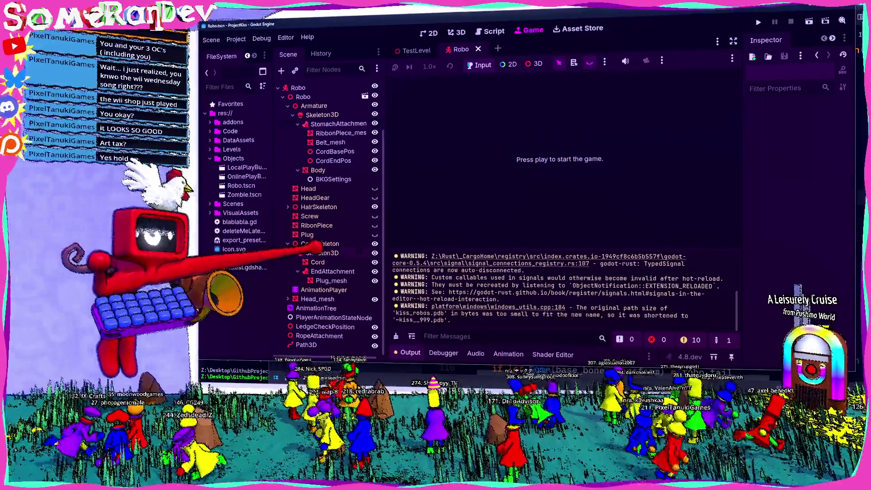
- Select Path3D and expand its Curve3D to view the points, then return to Zed
left_click(306, 344)
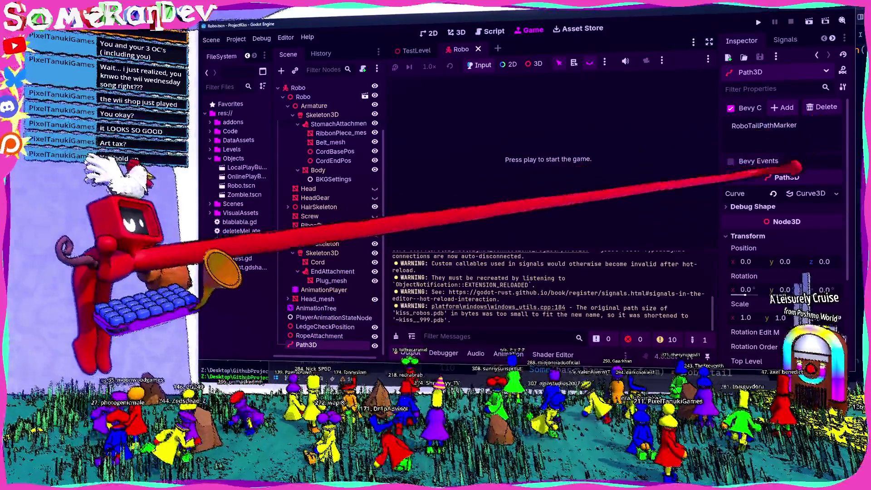
left_click(810, 194)
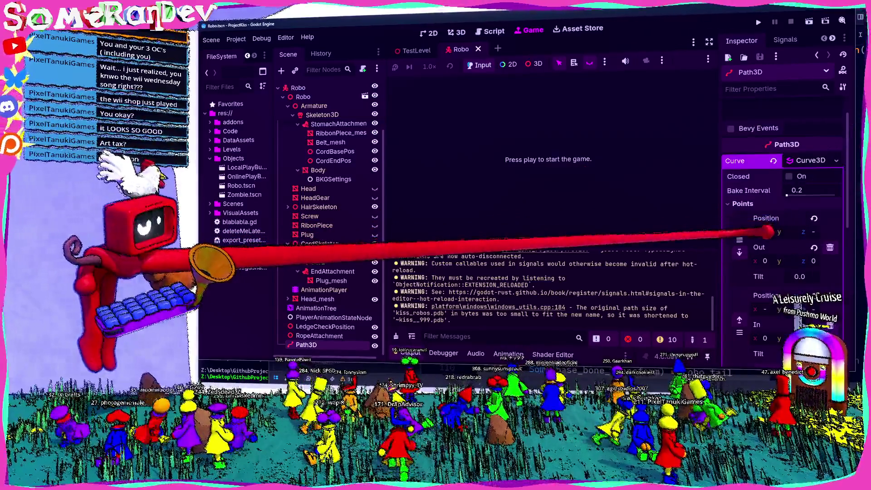
key("alt+Tab")
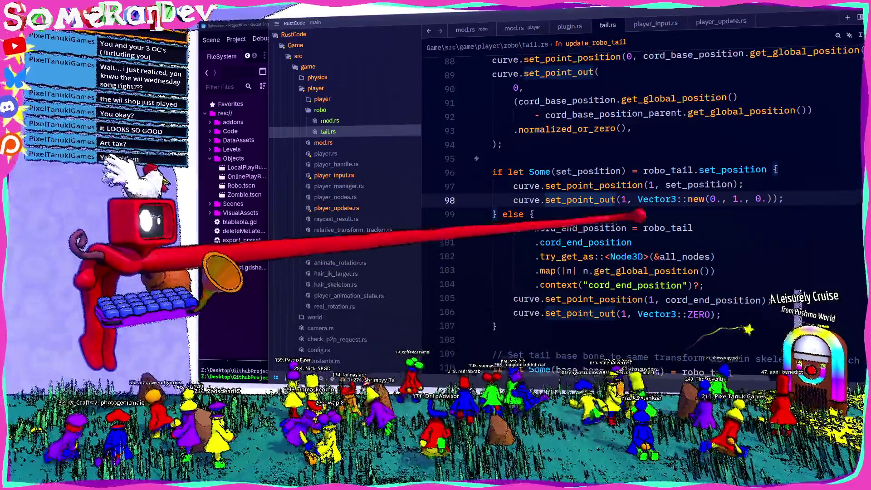
- Change line 98 to set_point_in with Vector3::new(0., 0., 1.), rebuild, and start a solo test game
key("BackSpace")
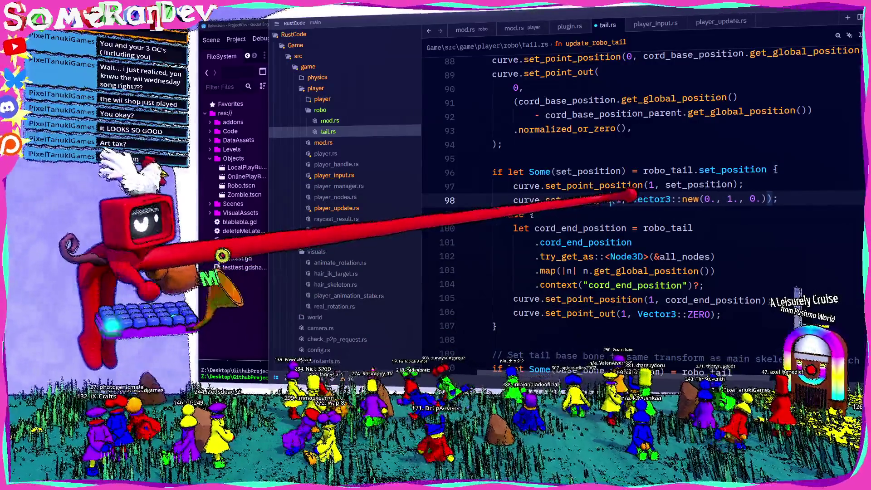
type("n")
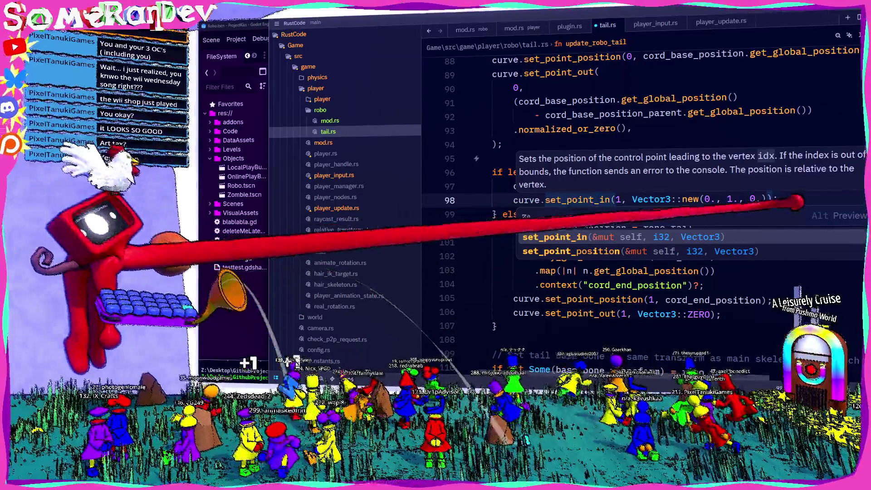
key("Escape")
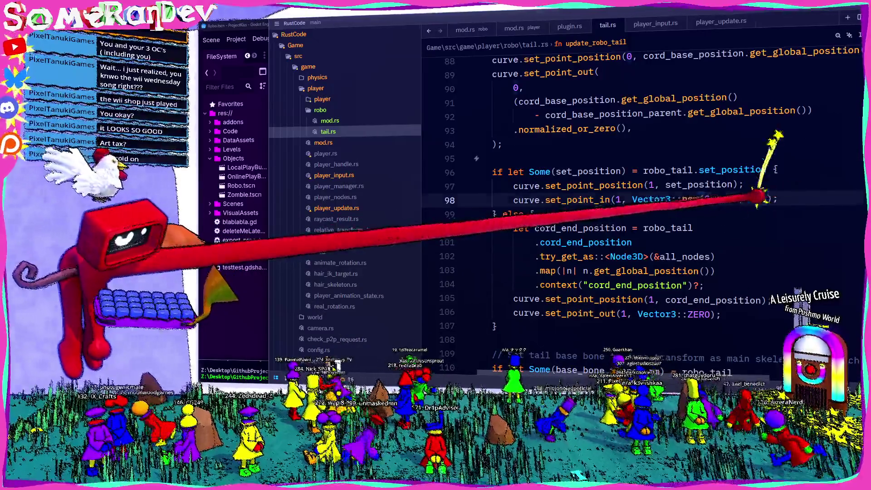
key("BackSpace")
key("BackSpace")
key("BackSpace")
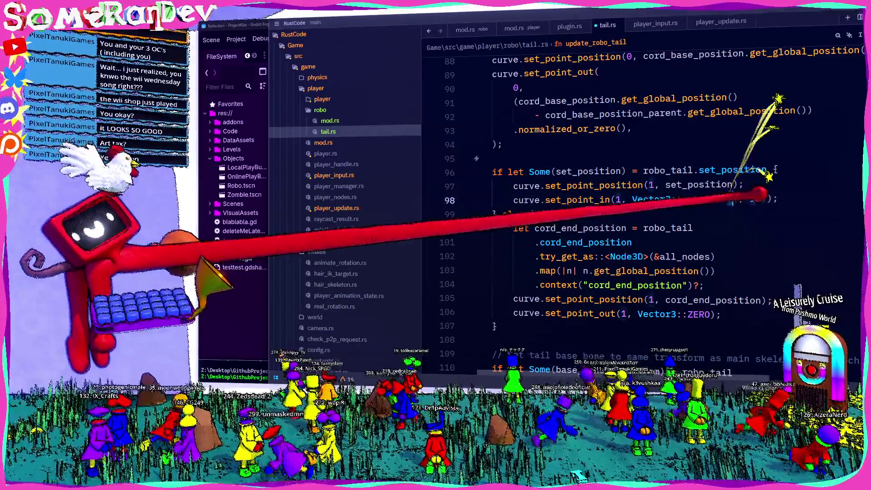
type("0., 1.));")
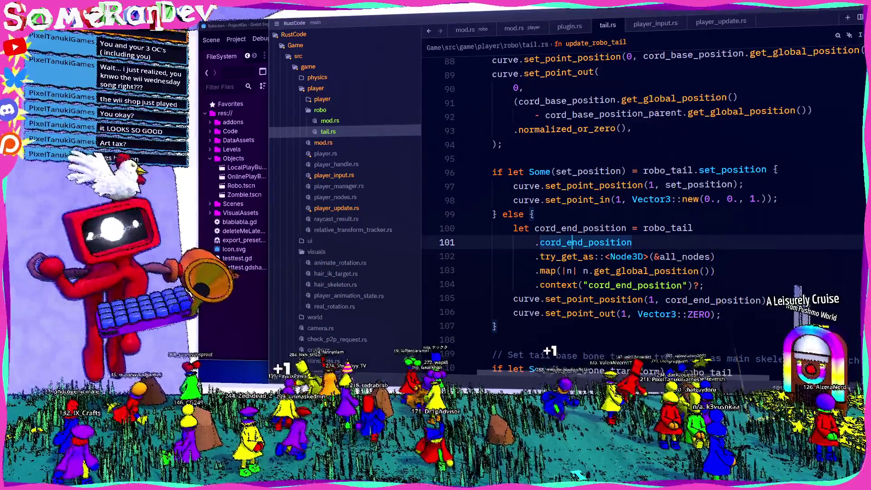
key("shift+F10")
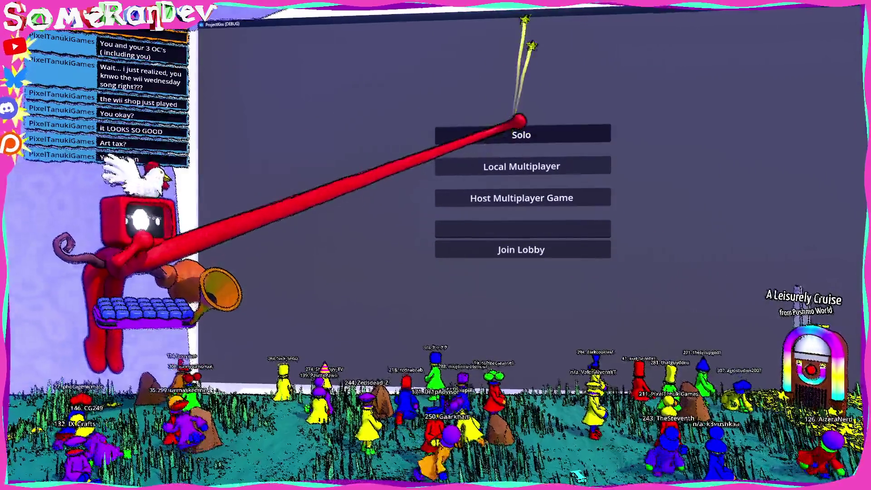
left_click(506, 136)
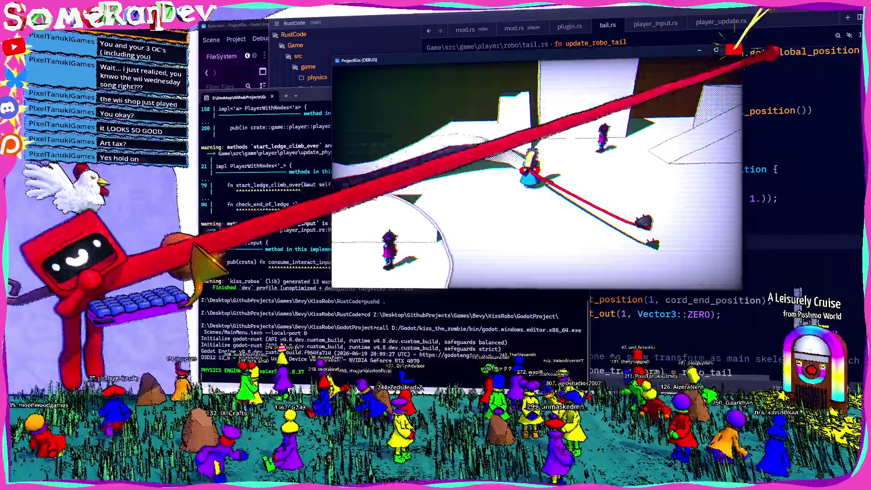
- Raise the end in-tangent's z value on line 98 to 5, save tail.rs, and rebuild the game
key("alt+Tab")
double_click(753, 199)
type("5")
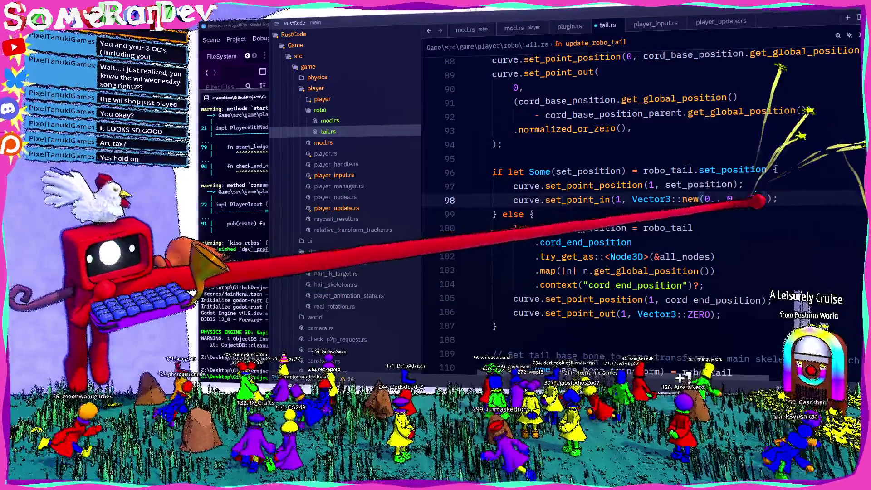
key("ctrl+s")
key("F5")
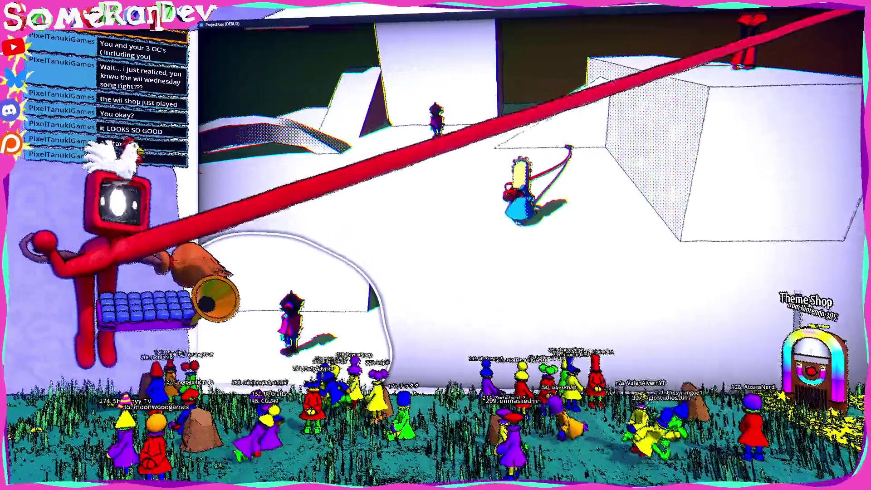
- Close the test game, return to tail.rs, and save it again for another build
key("alt+F4")
key("alt+Tab")
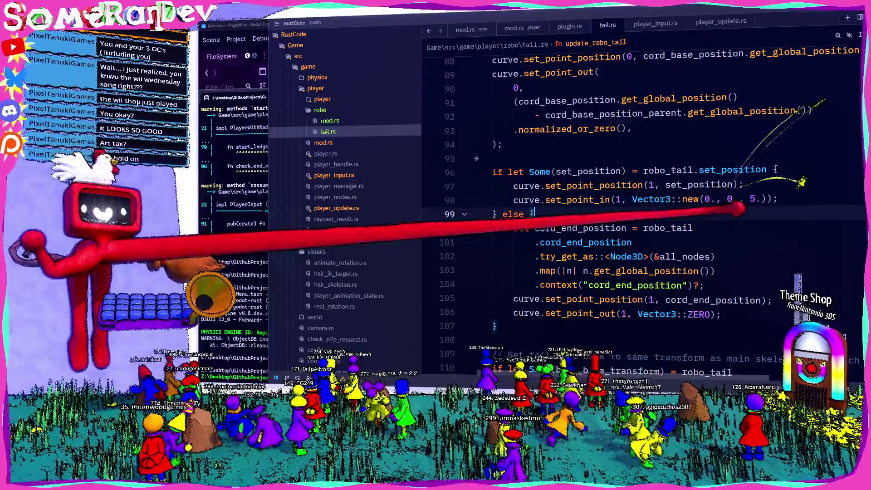
scroll(634, 214, "down", 9)
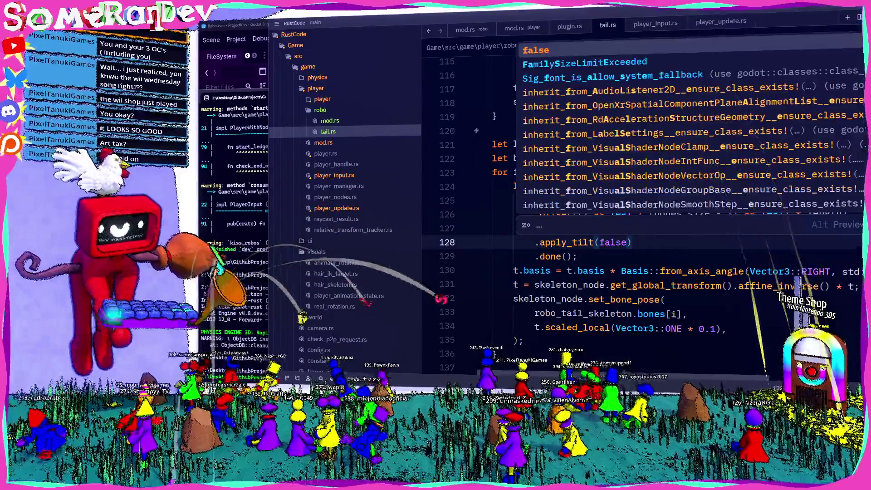
key("ctrl+s")
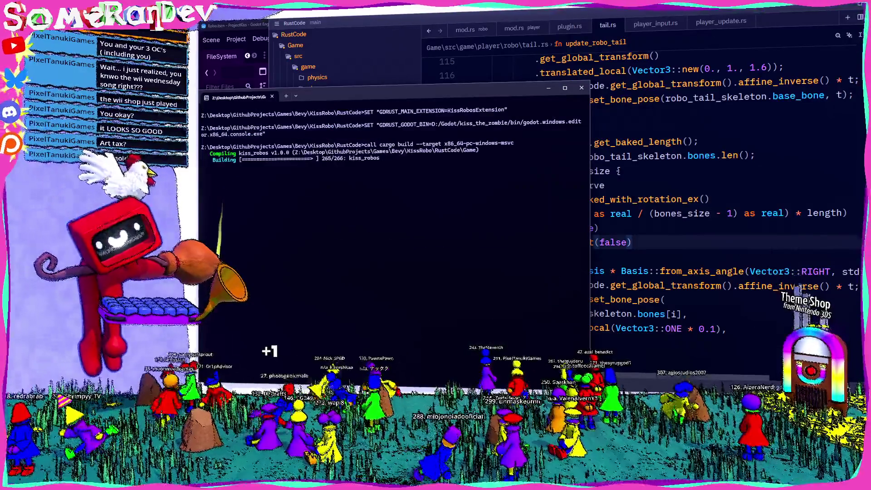
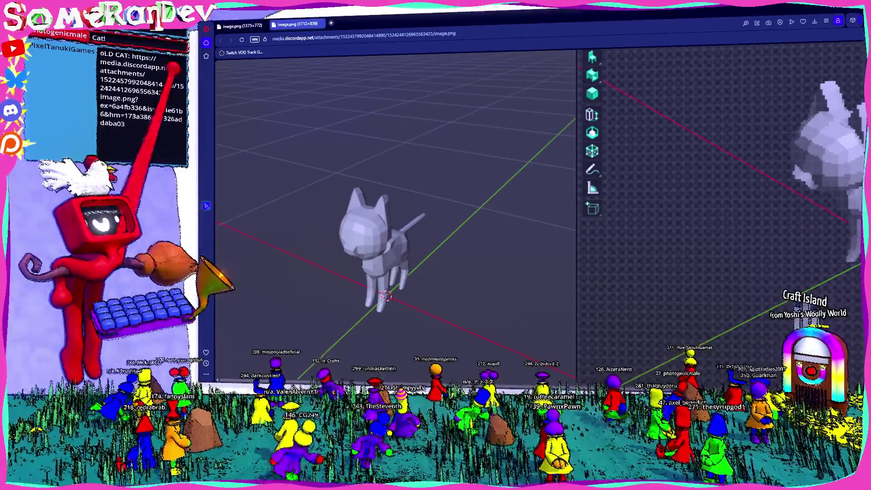
- Alternate between the two image.png cat screenshots, finishing on the 1375x772 new close-up cat tab
key("ctrl+Tab")
key("ctrl+Tab")
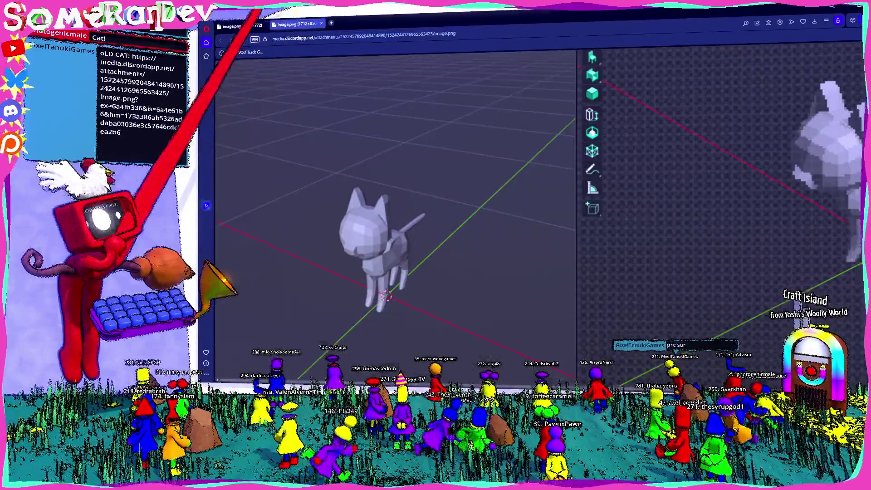
key("ctrl+Tab")
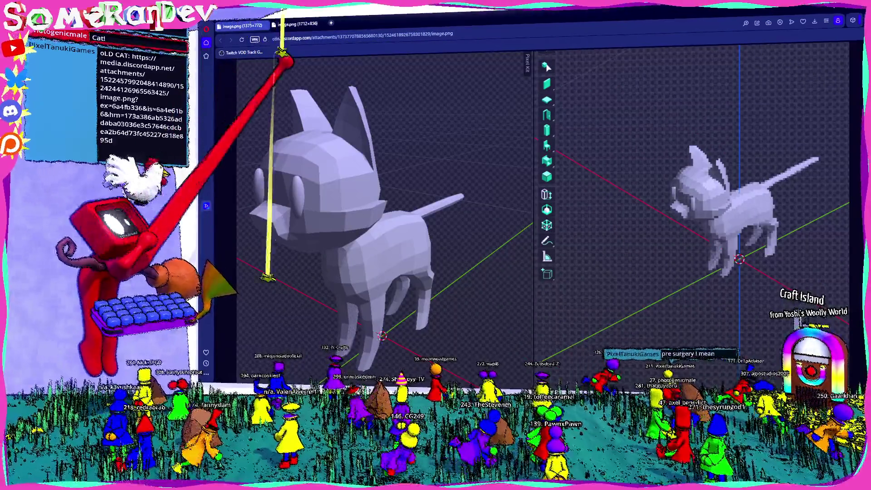
key("ctrl+Tab")
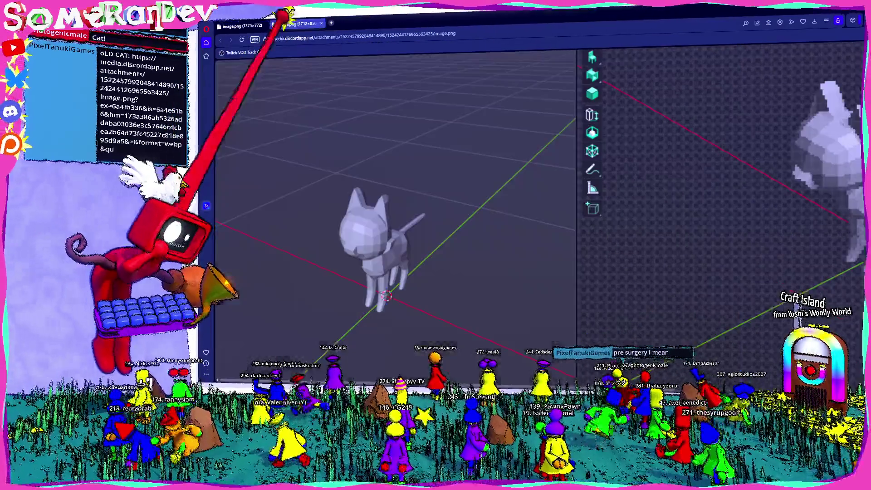
key("ctrl+Tab")
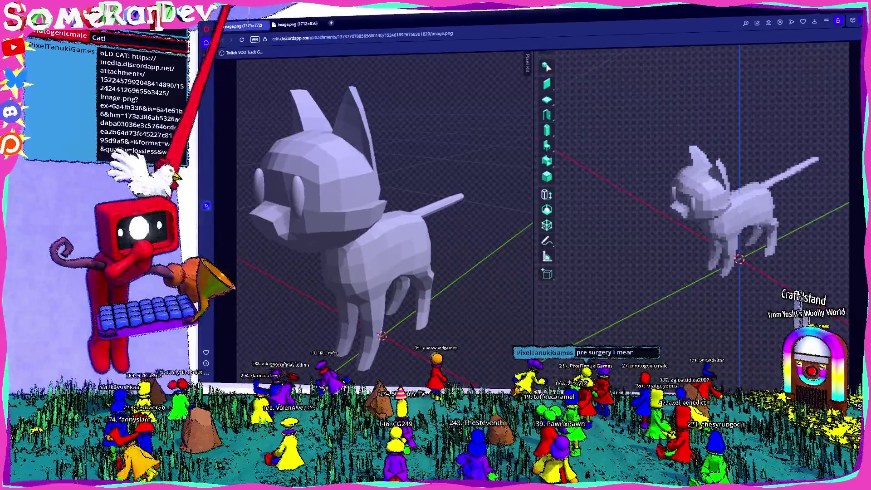
key("ctrl+Tab")
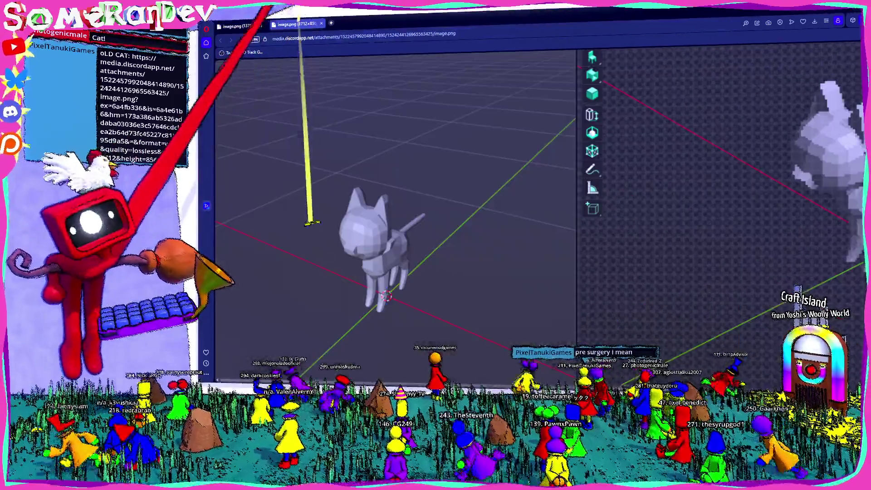
key("ctrl+Tab")
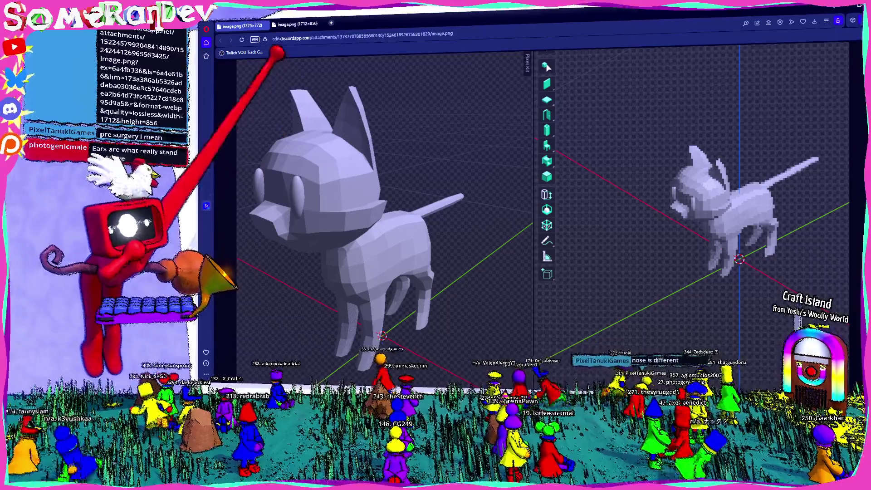
key("ctrl+Tab")
key("ctrl+shift+Tab")
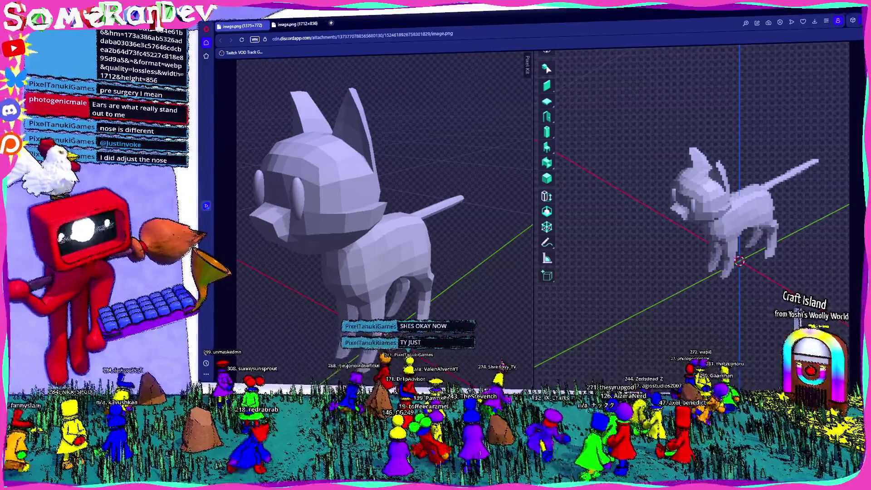
key("ctrl+Tab")
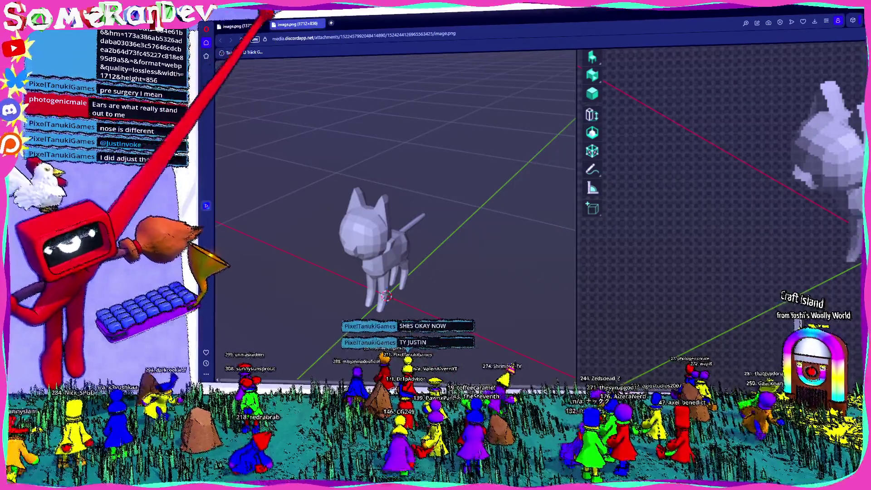
key("ctrl+Tab")
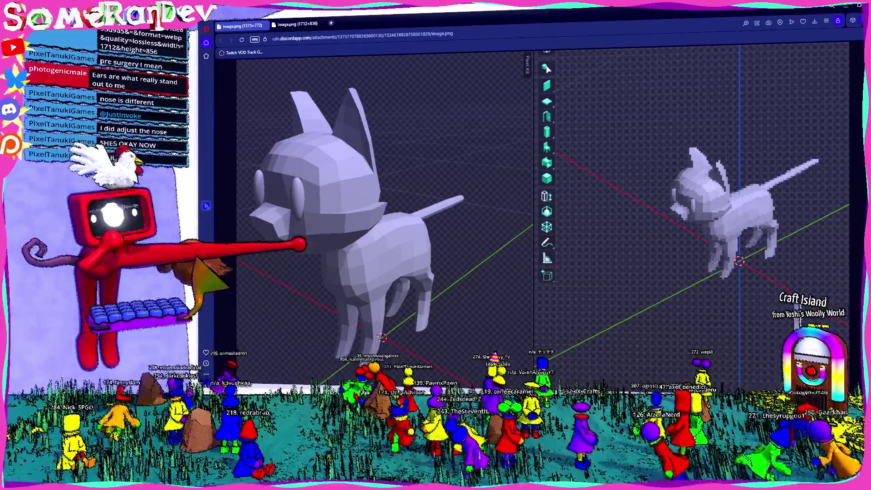
key("ctrl+Tab")
key("ctrl+Tab")
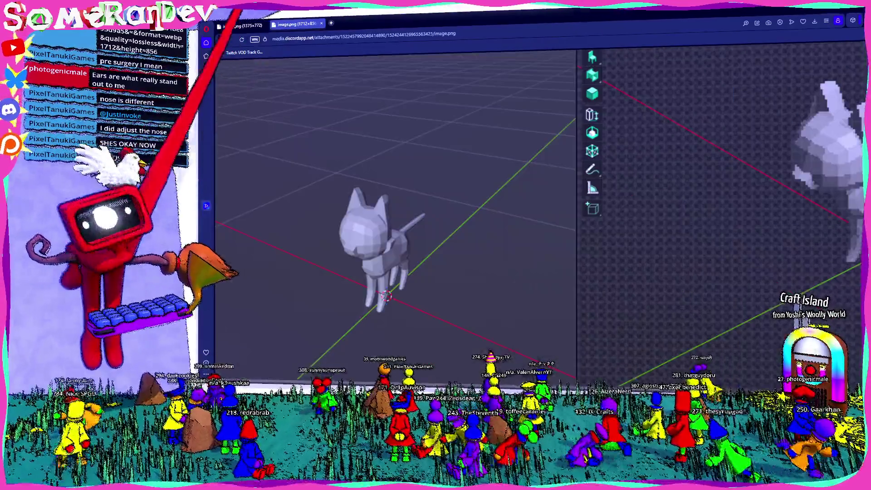